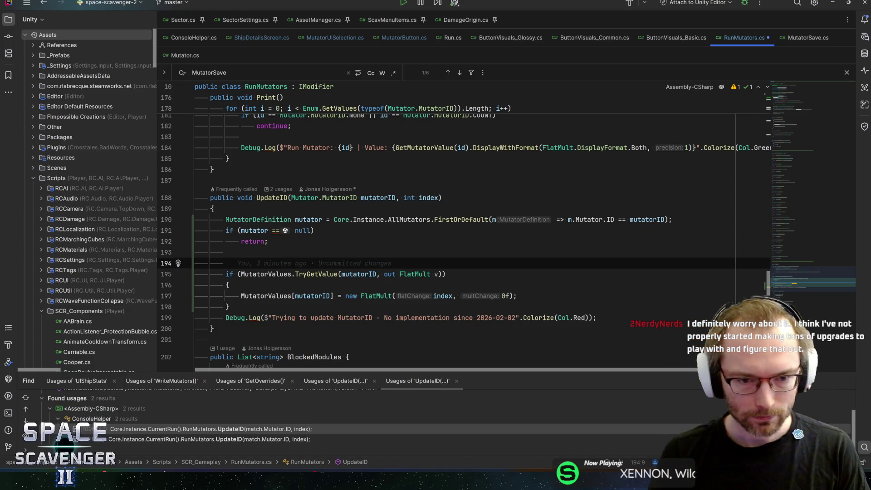
- Save RunMutators.cs with UpdateID's early return for a null mutator definition
click(226, 252)
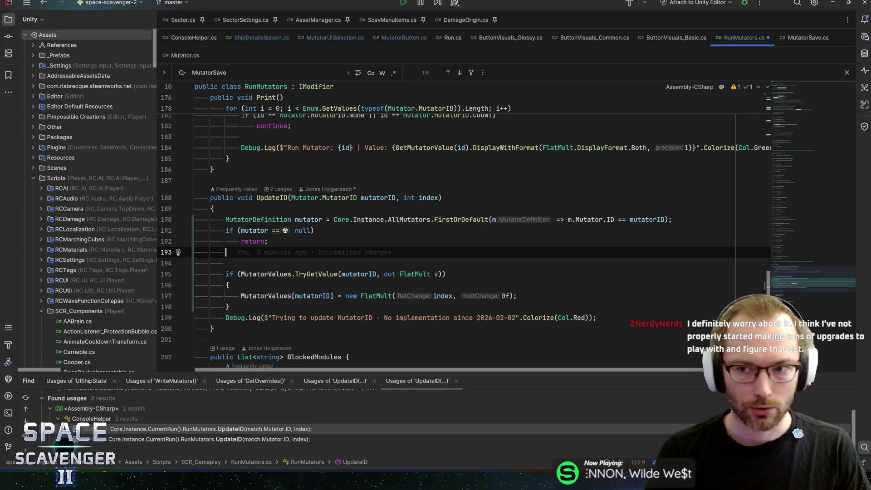
click(225, 264)
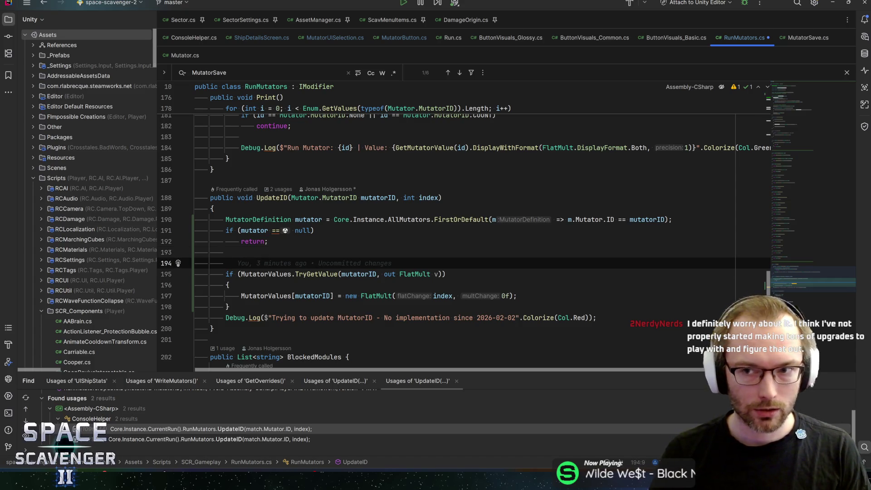
key(ctrl+s)
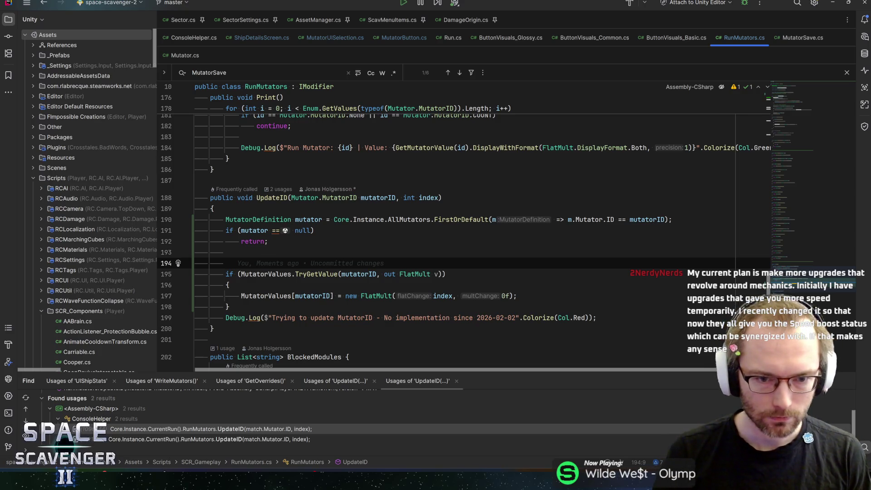
double_click(316, 275)
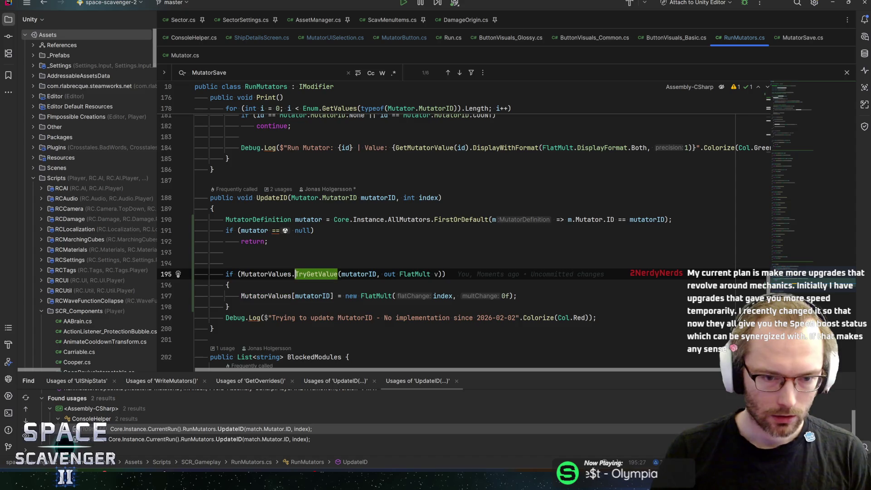
- Replace TryGetValue with MutatorValues.ContainsKey(mutatorID), dropping the out FlatMult argument
text(has)
key(BackSpace)
key(BackSpace)
key(BackSpace)
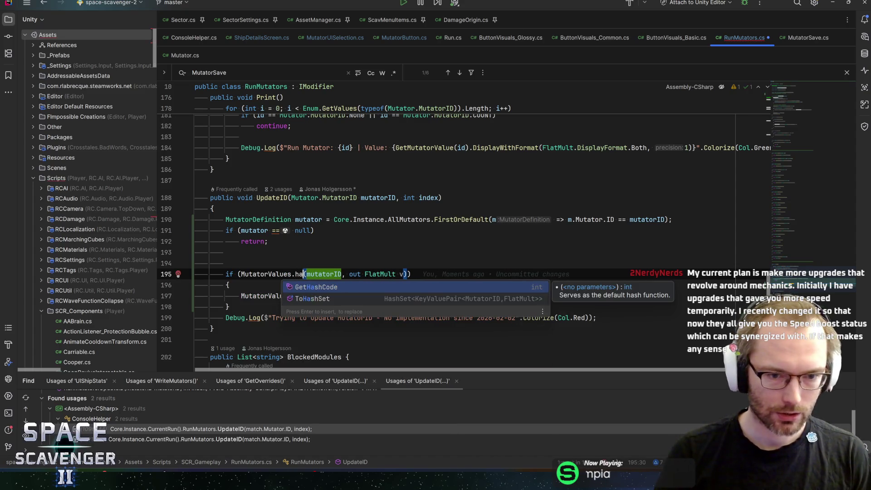
text(cont)
key(Return)
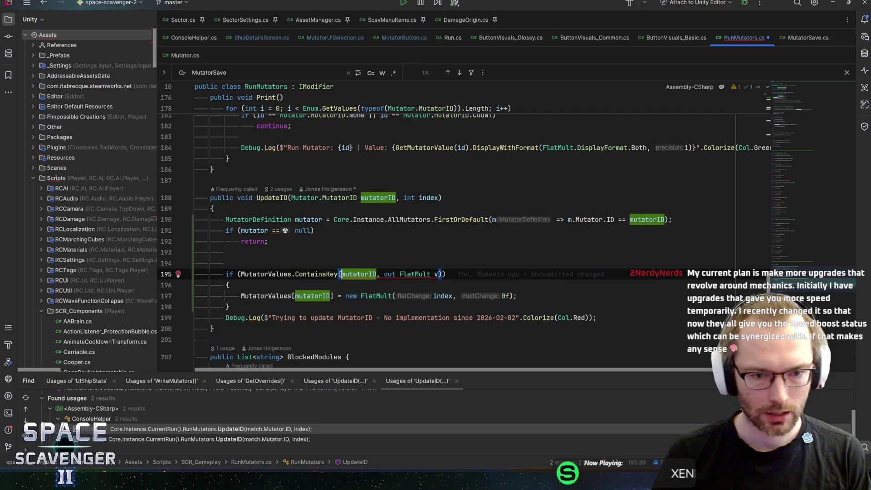
key(shift+End)
key(shift+Left)
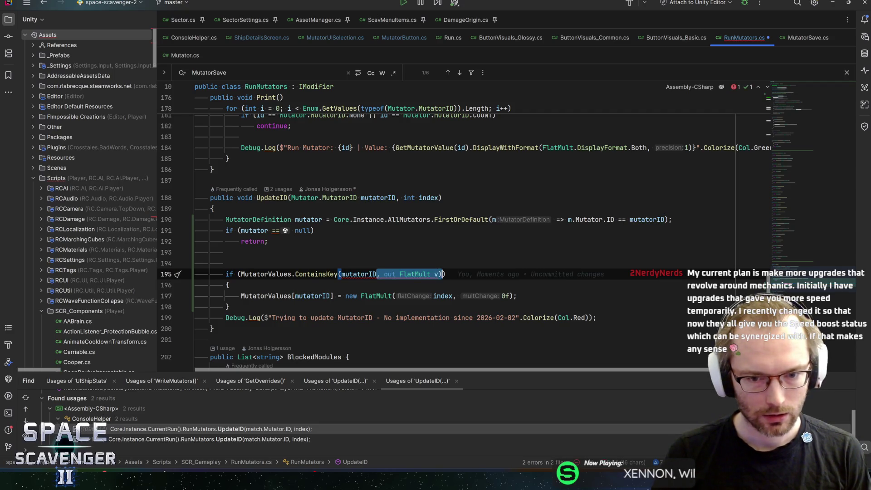
key(Delete)
text())
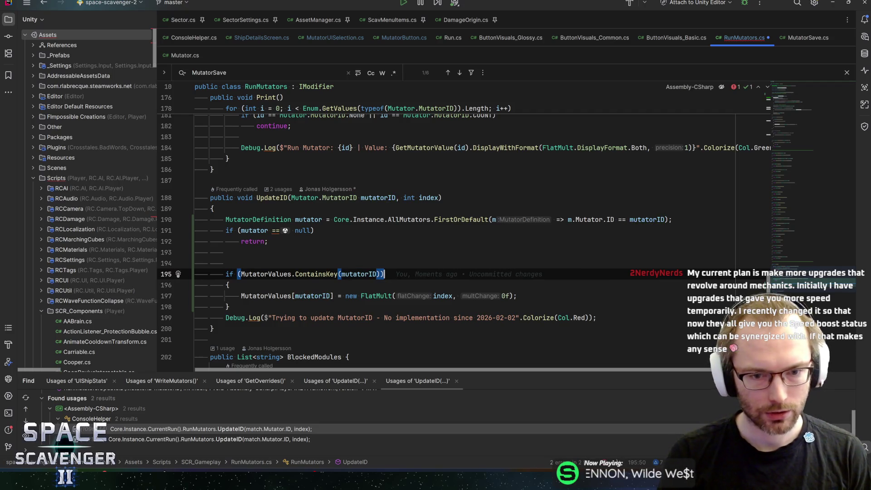
key(Down)
key(Down)
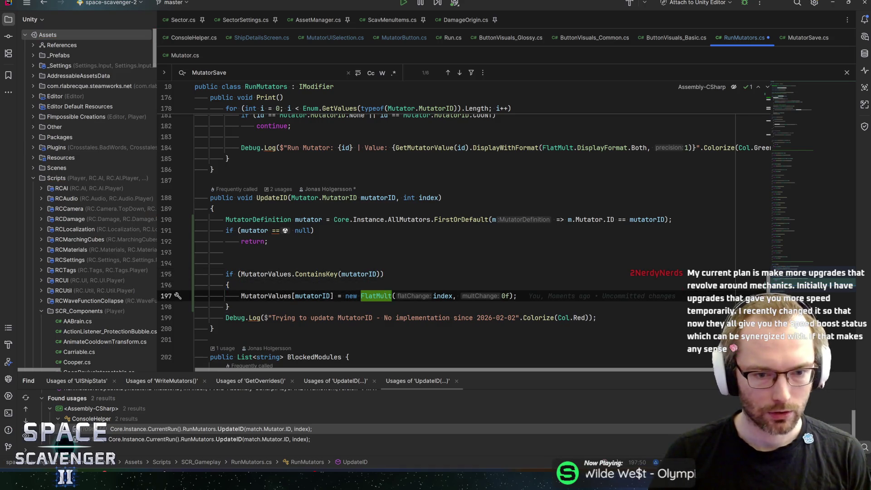
- Assign mutator.Mutator.Values[Mathf.Clamp(index, 0, mutator.Mutator.Values.Length -1)] on line 197
key(ctrl+Left)
key(ctrl+Left)
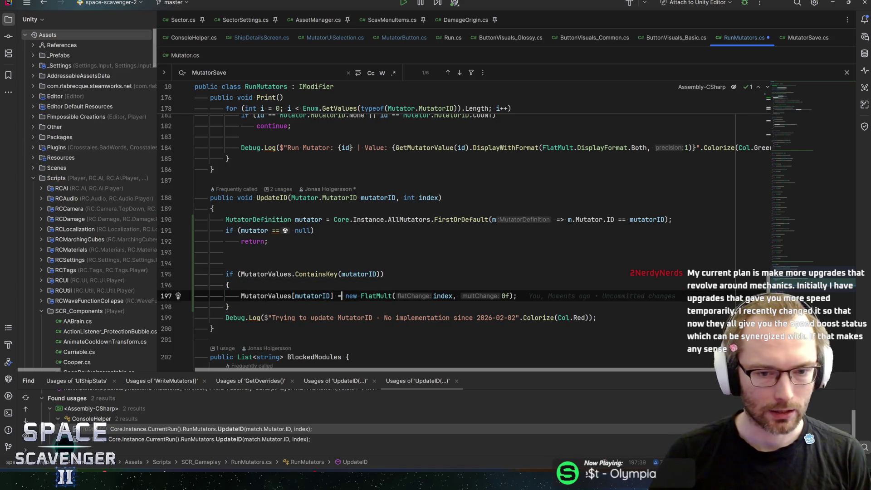
key(ctrl+space)
text(mutator.)
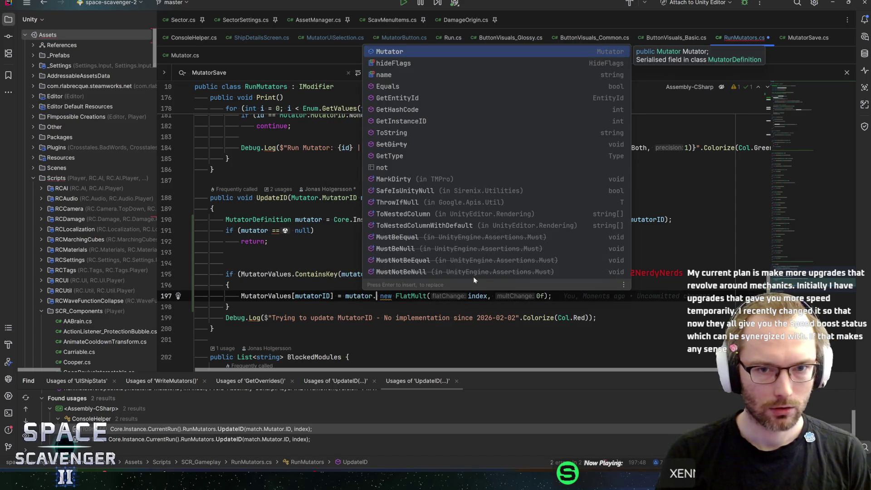
key(Return)
text(.v)
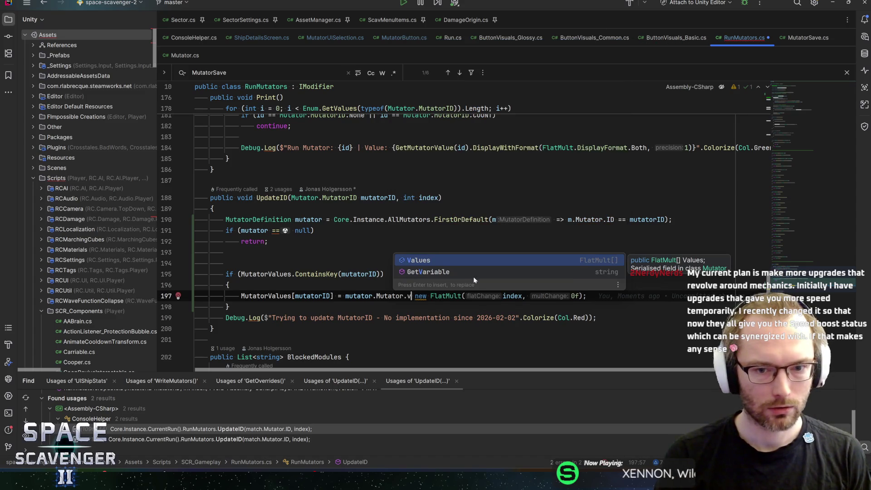
key(Return)
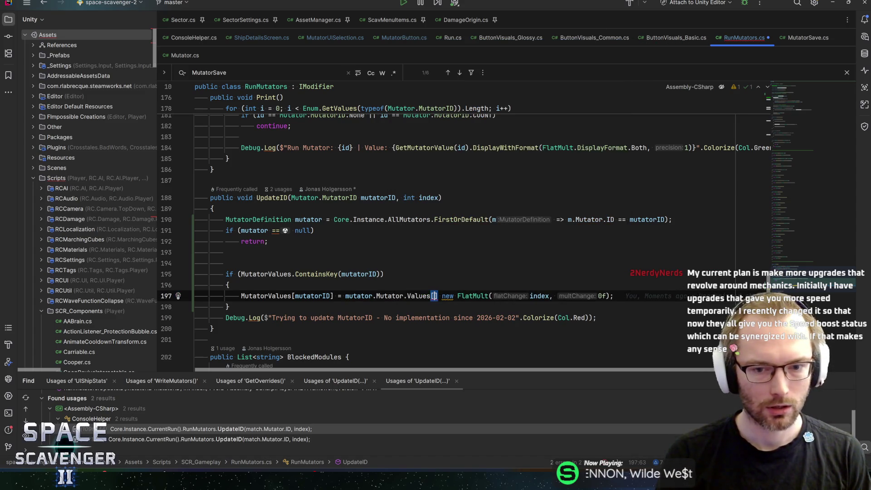
text([)
text(Matrh)
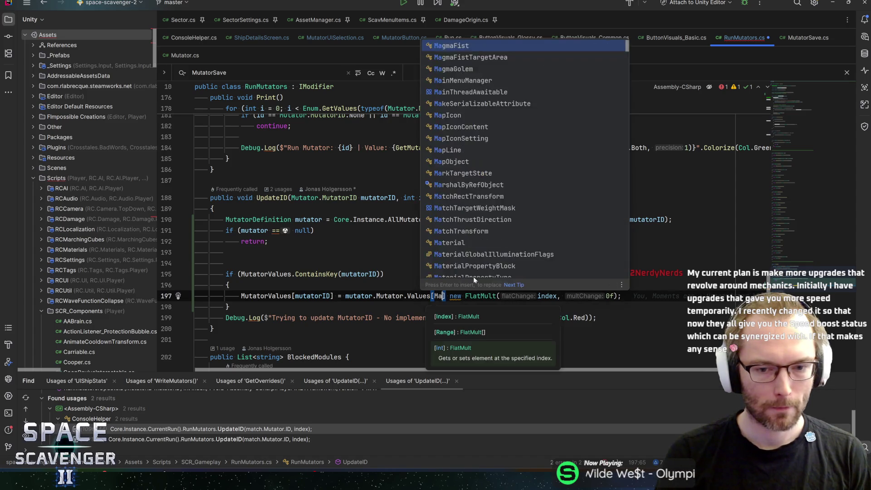
key(BackSpace)
key(BackSpace)
text(hf)
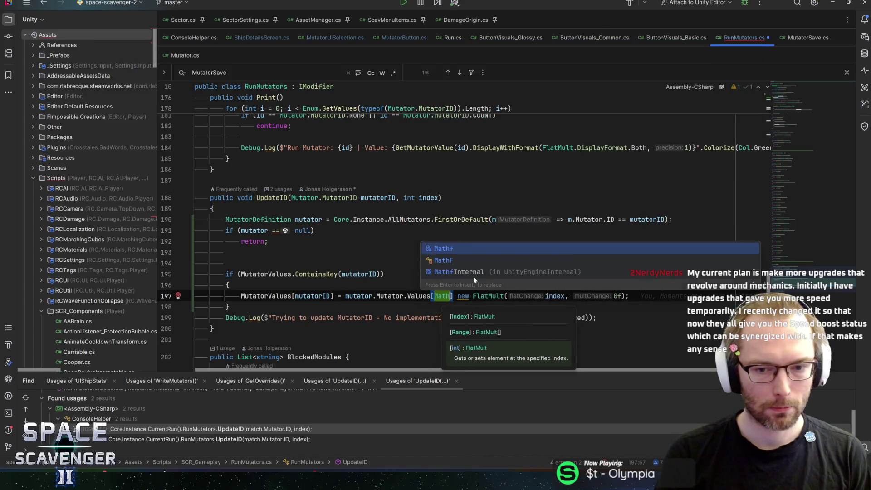
text(.)
key(Escape)
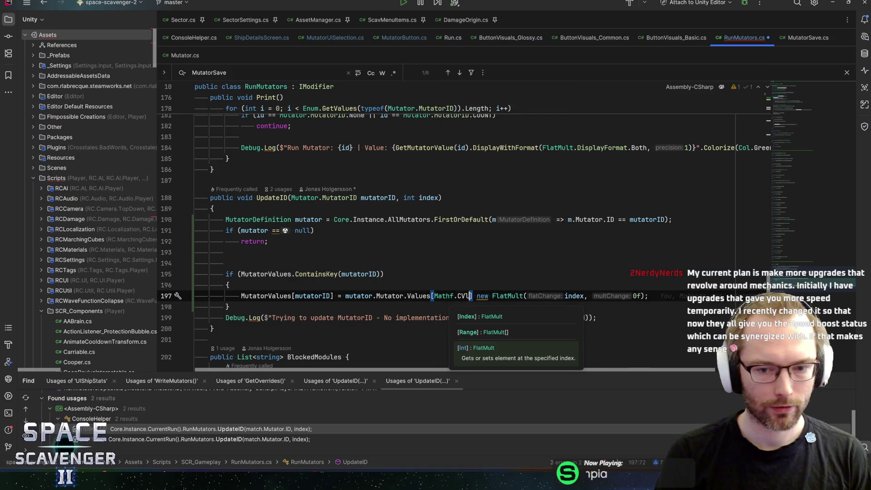
text(Clamp()
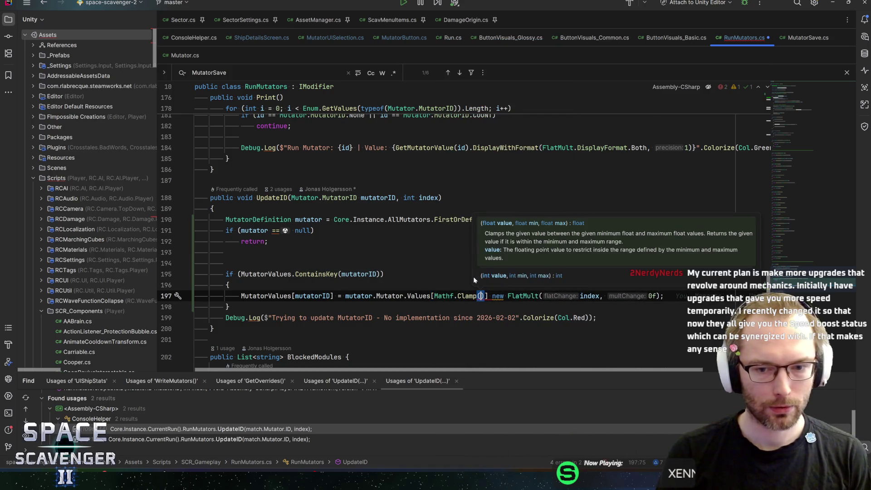
text(index, 0, )
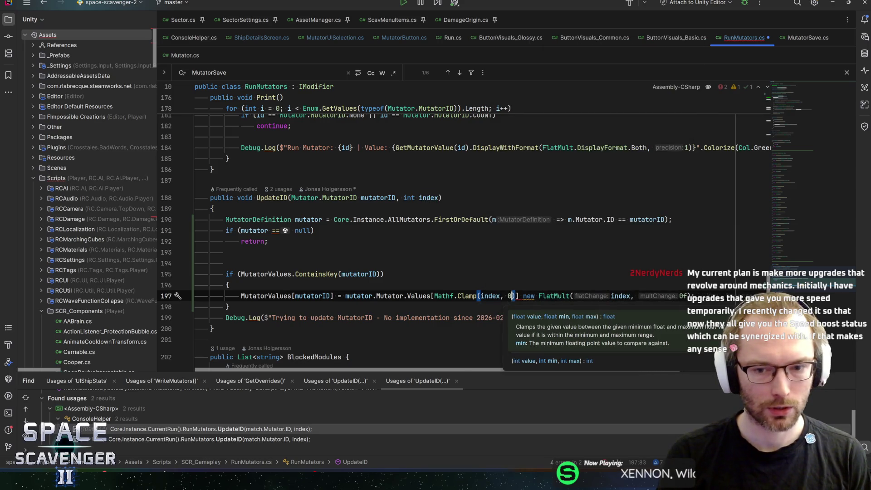
text(mutator.m)
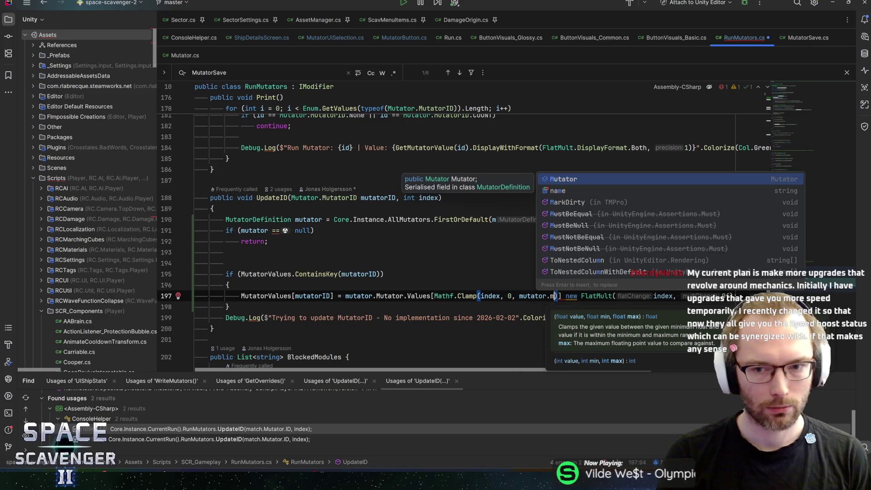
key(Return)
text(.Values.Le)
key(Return)
text(- 1))
key(BackSpace)
key(BackSpace)
text(-1)
- Delete the leftover new FlatMult expression and save RunMutators.cs
key(Right)
key(Right)
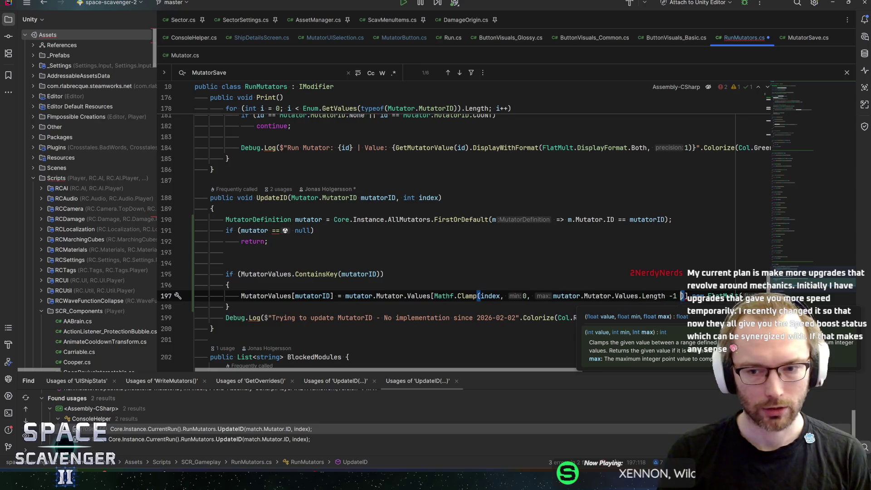
key(shift+End)
key(Delete)
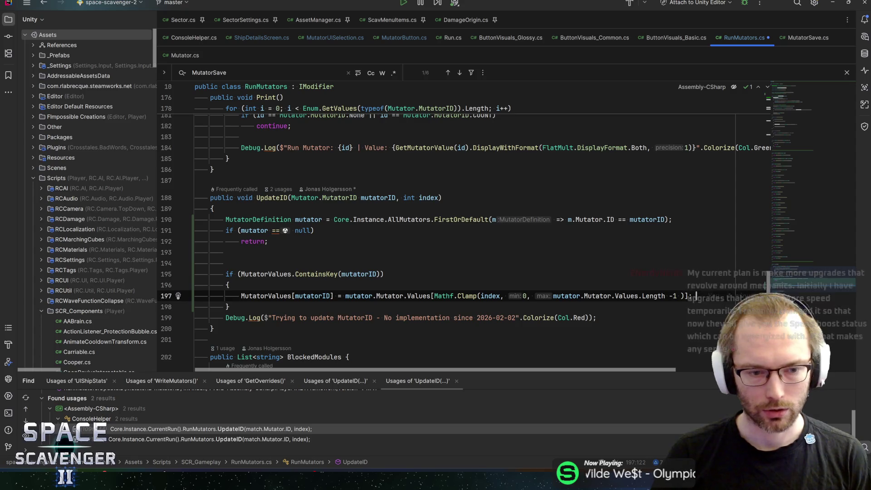
key(ctrl+s)
- Comment out the 'no implementation' Debug.Log line with //
key(Down)
key(Down)
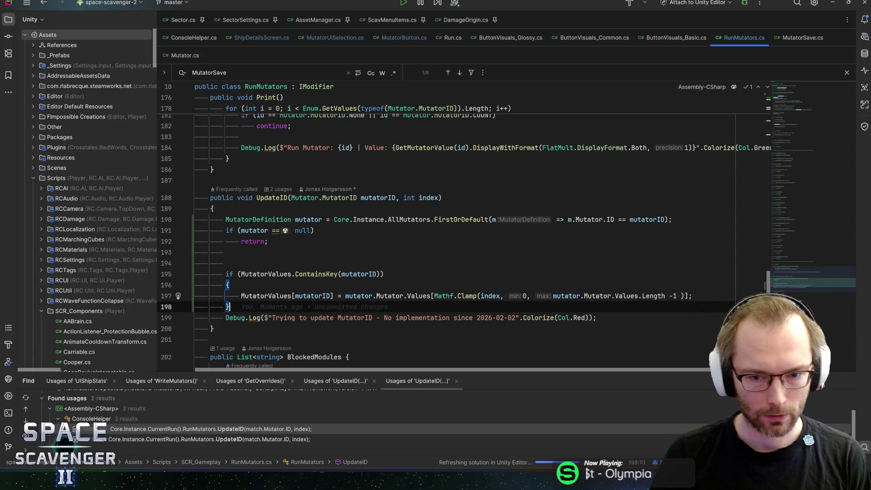
key(Home)
text(//)
click(605, 317)
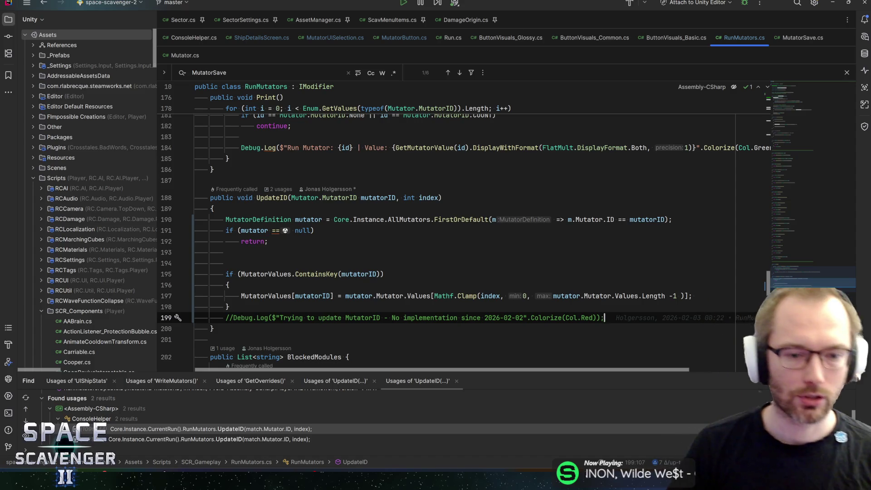
- Leave the edited lines 195–197 in Rider and switch back to the Unity Editor
click(323, 296)
click(340, 296)
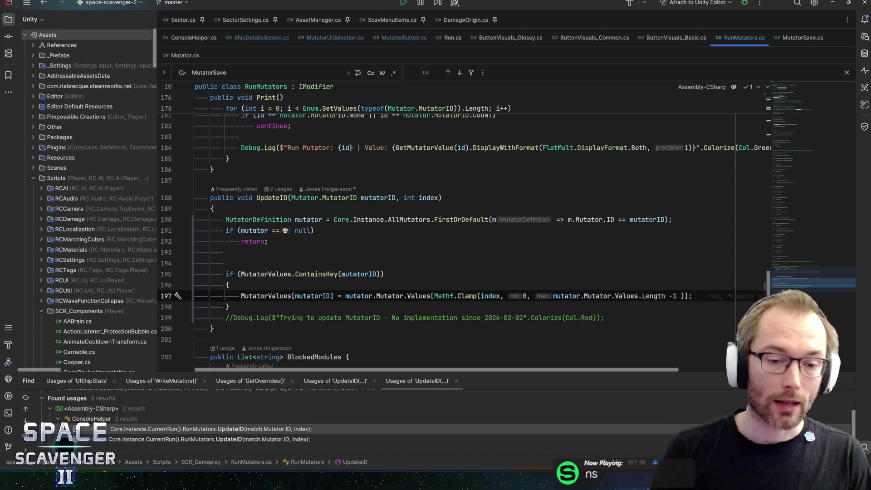
key(Up)
key(Up)
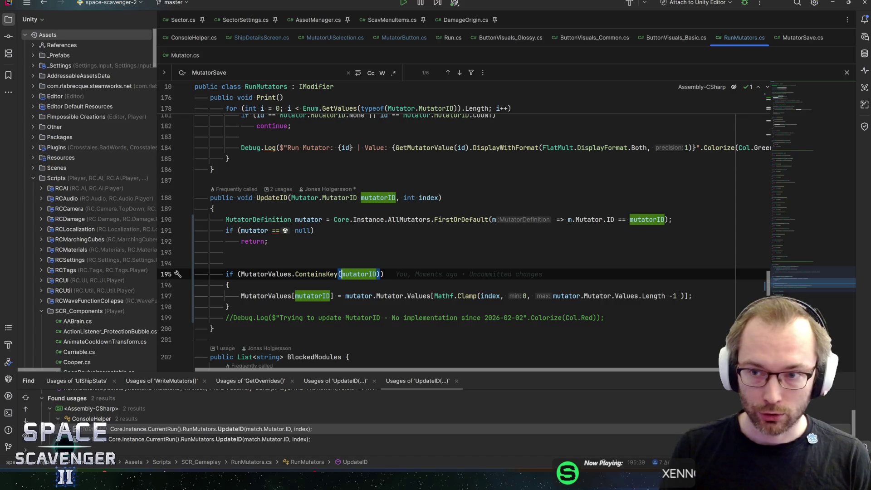
key(alt+Tab)
key(alt+Tab)
key(alt+Tab)
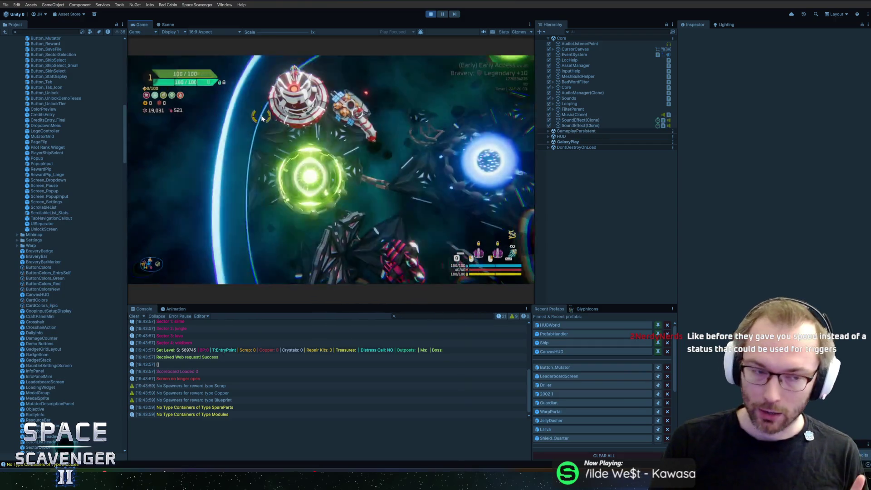
- Maximize the game view and fly the ship from the ring into the blue Start Trial portal
double_click(143, 26)
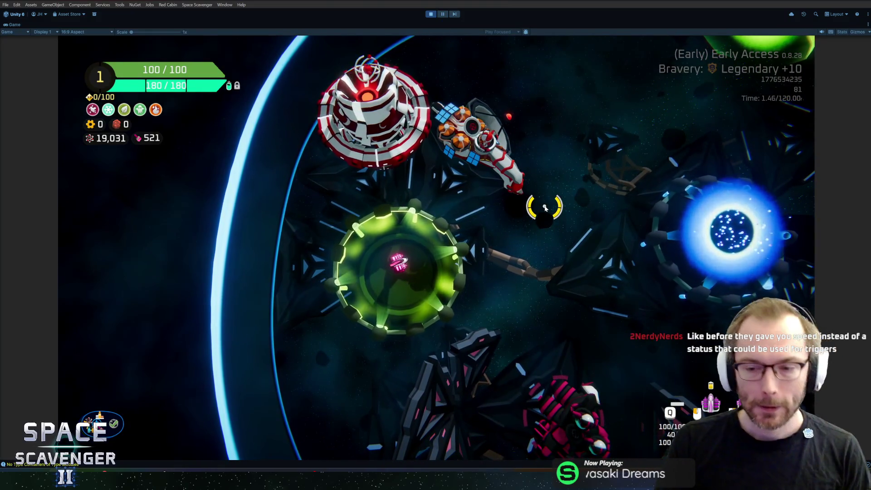
key(w)
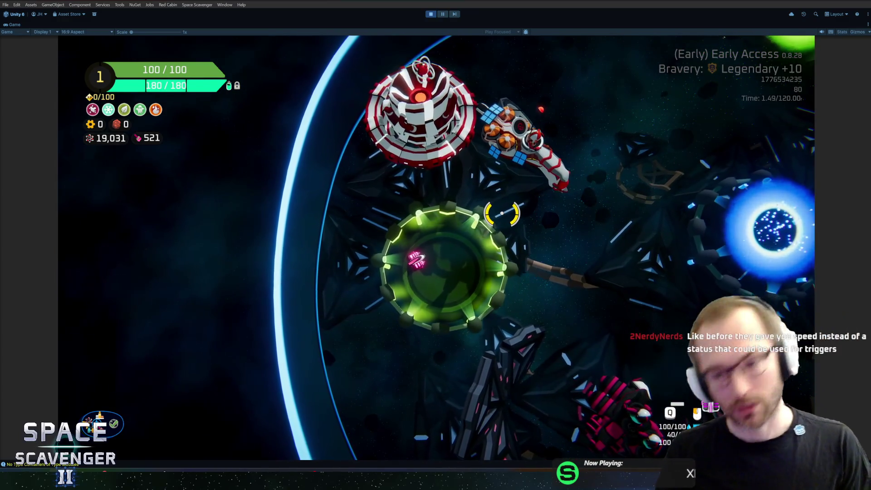
key(w)
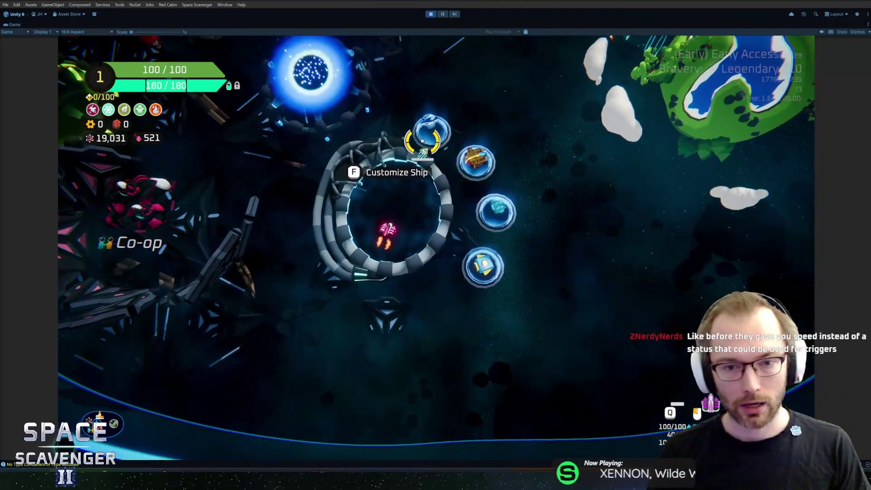
key(w)
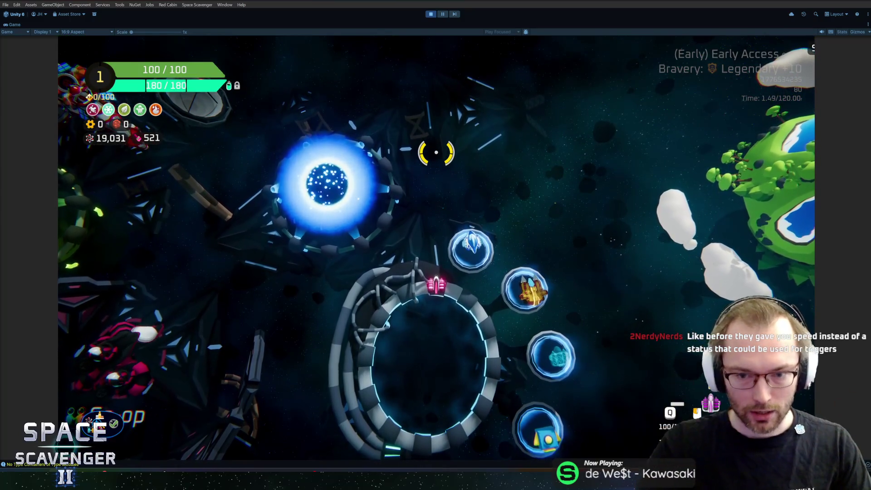
key(a)
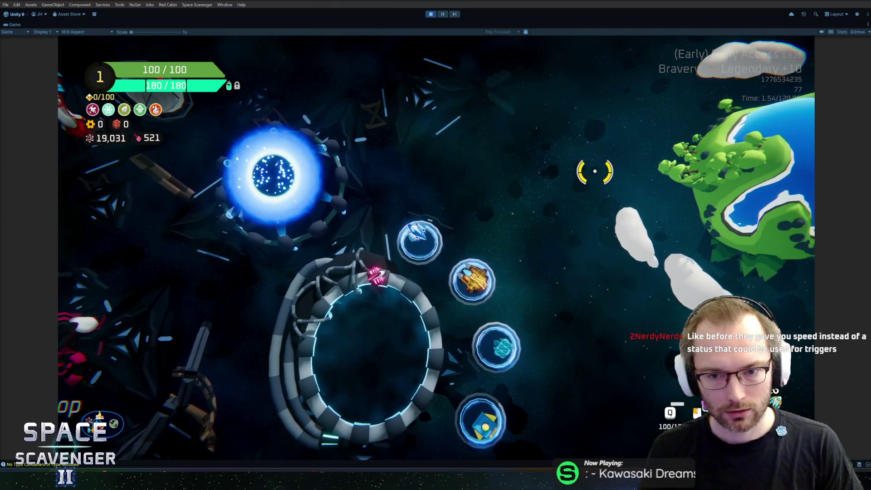
key(w)
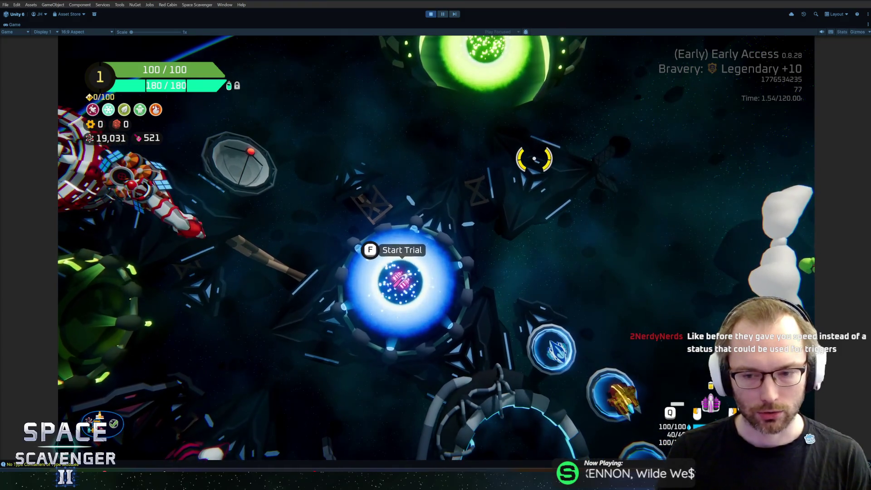
- Fly up out of the portal, check ship stats, and spawn a Grub via the debug console
key(w)
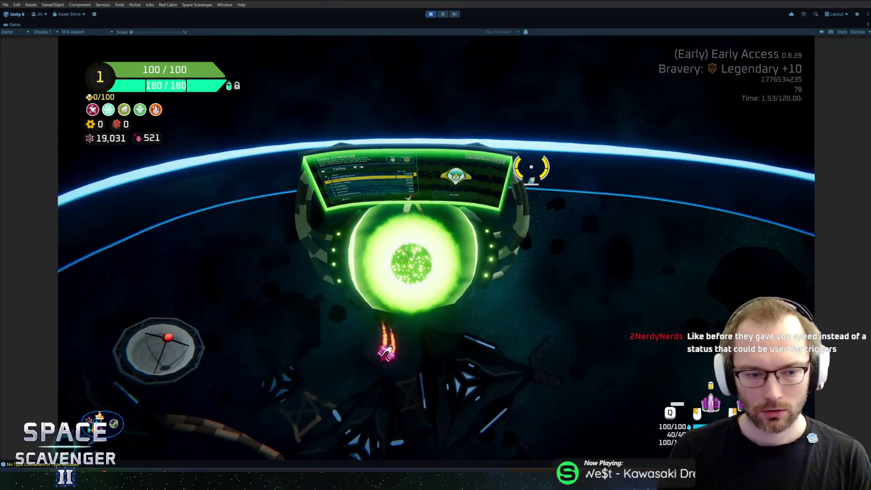
key(Tab)
key(Tab)
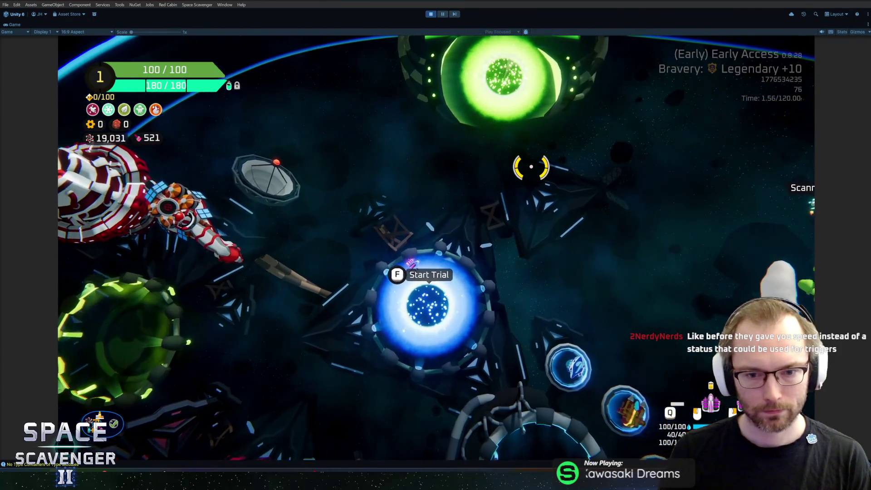
key(grave)
text(debug runse)
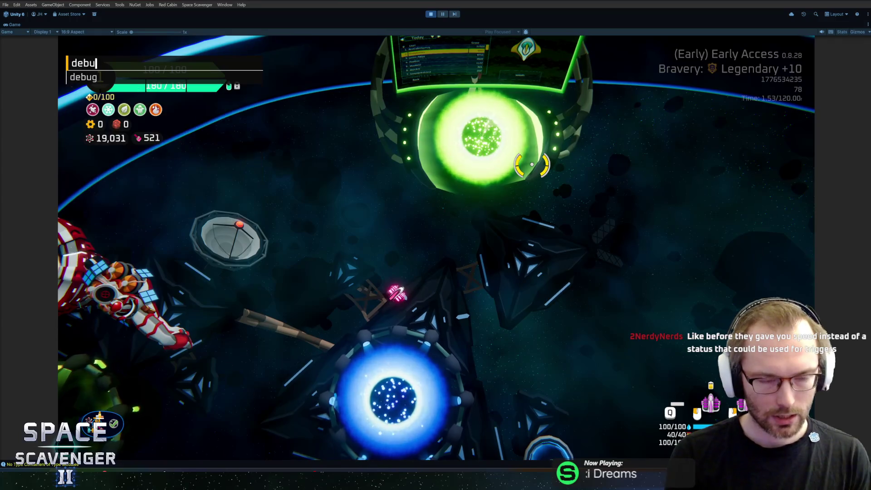
key(Tab)
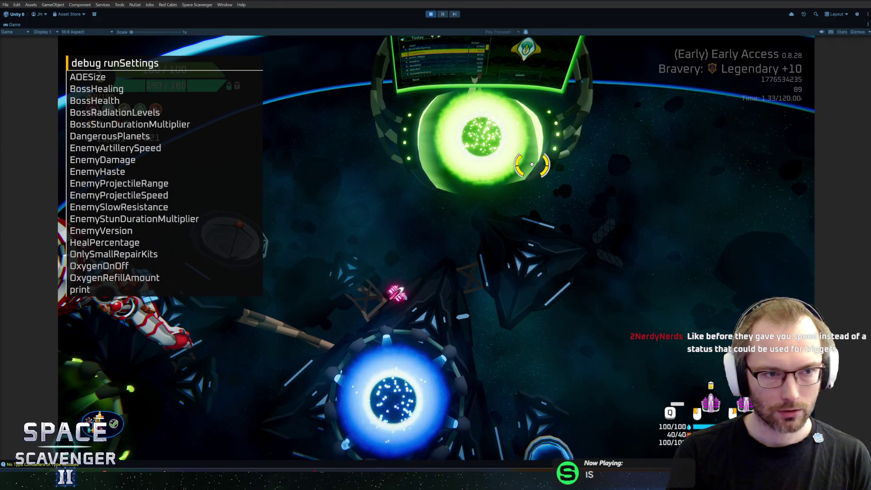
text(aoe)
key(Escape)
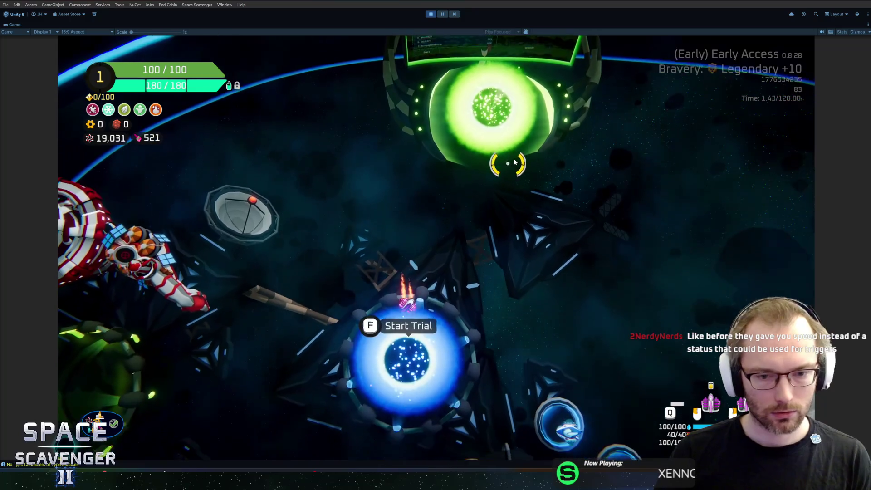
key(grave)
text(spawn grub)
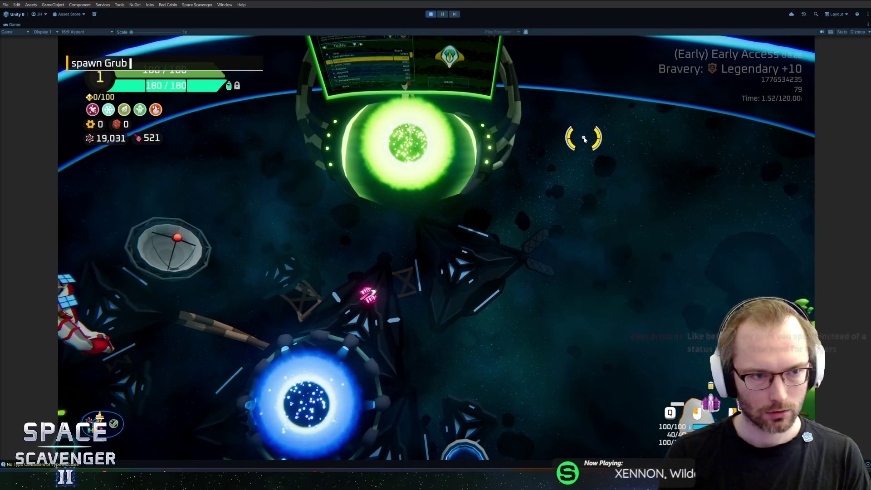
key(Return)
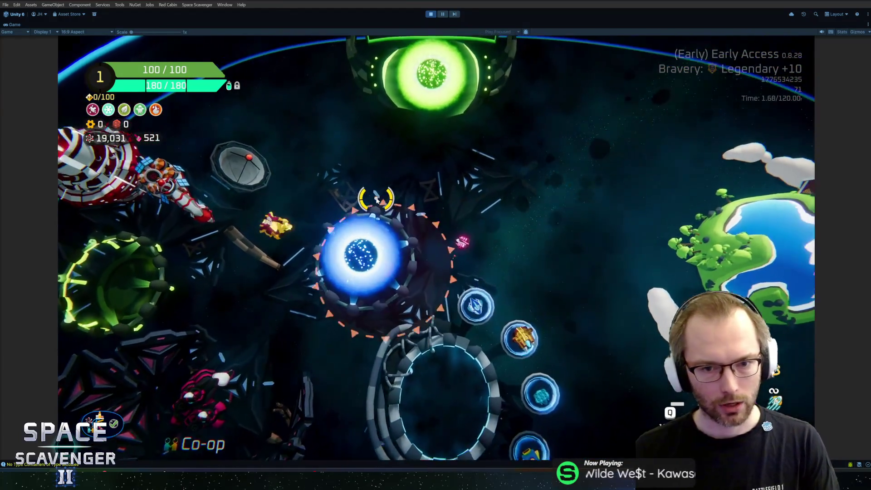
- Run 'debug runSettings AOESize 0' in the debug console
key(grave)
text(debug run)
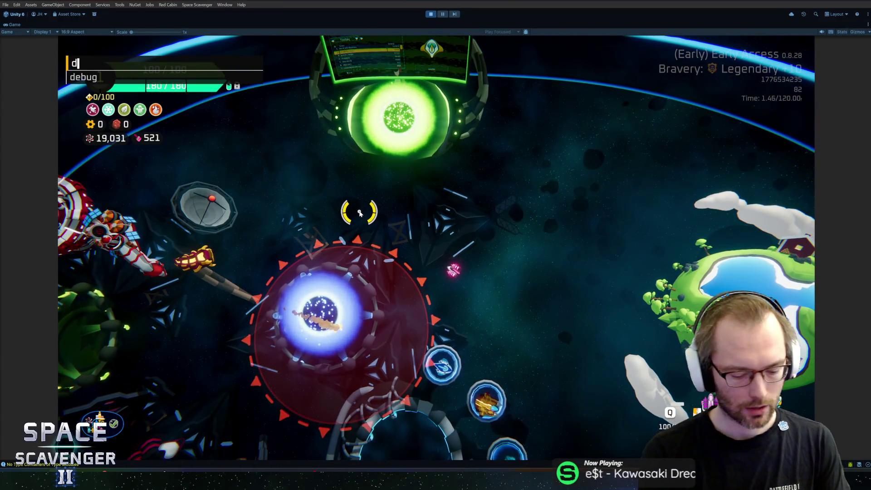
key(Tab)
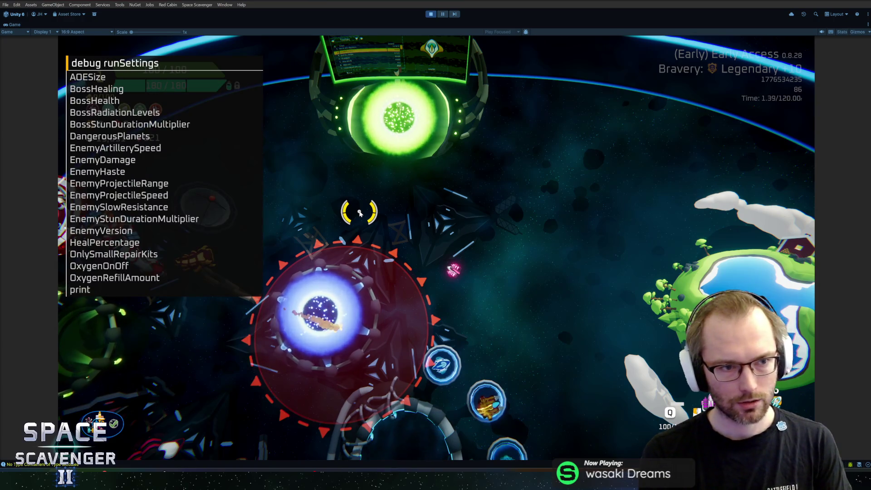
key(Tab)
text(0)
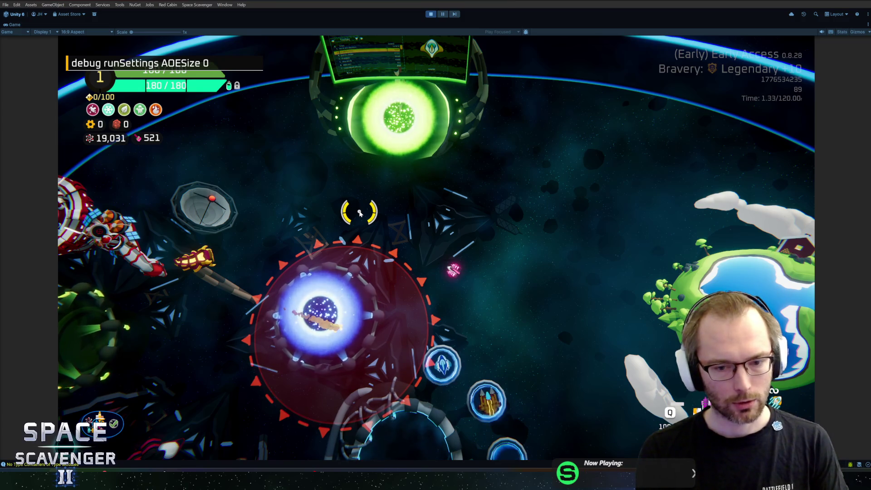
key(Return)
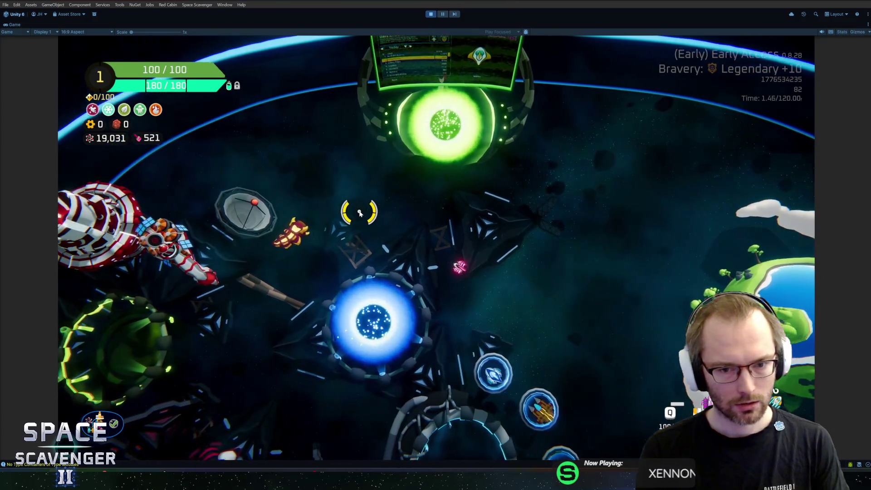
- Fly toward the planet and run 'debug runSettings EnemyHaste 5'
key(s)
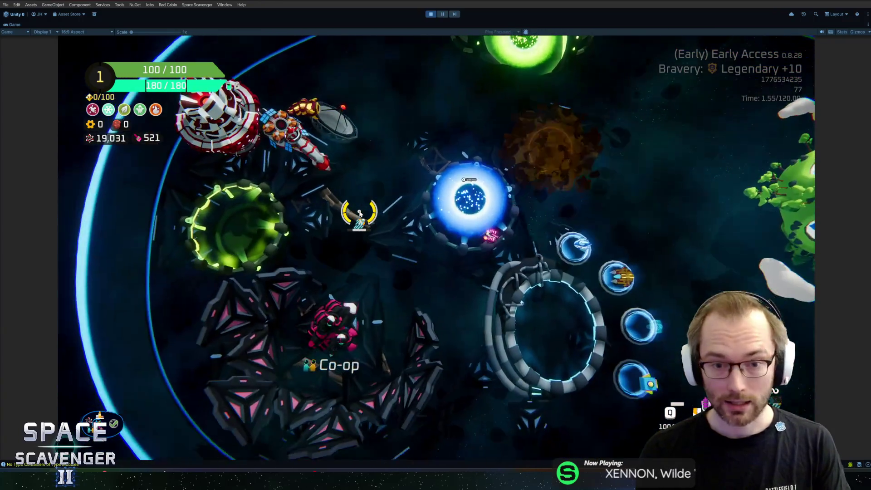
key(d)
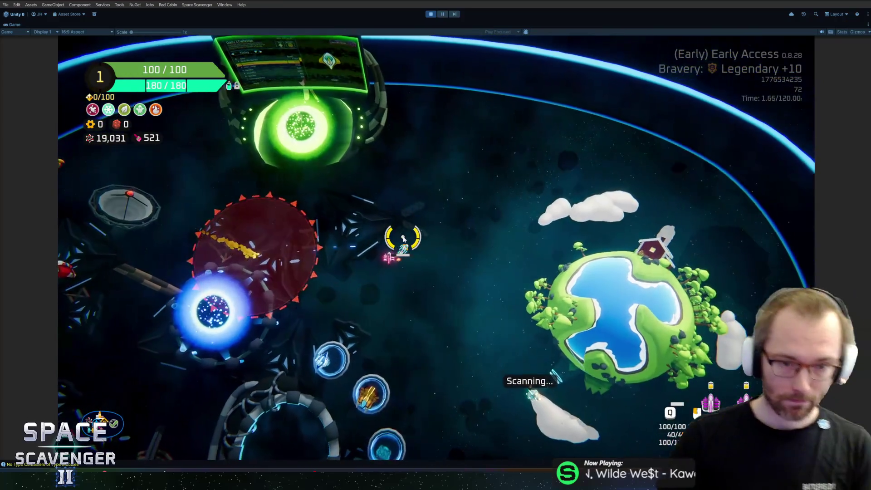
key(grave)
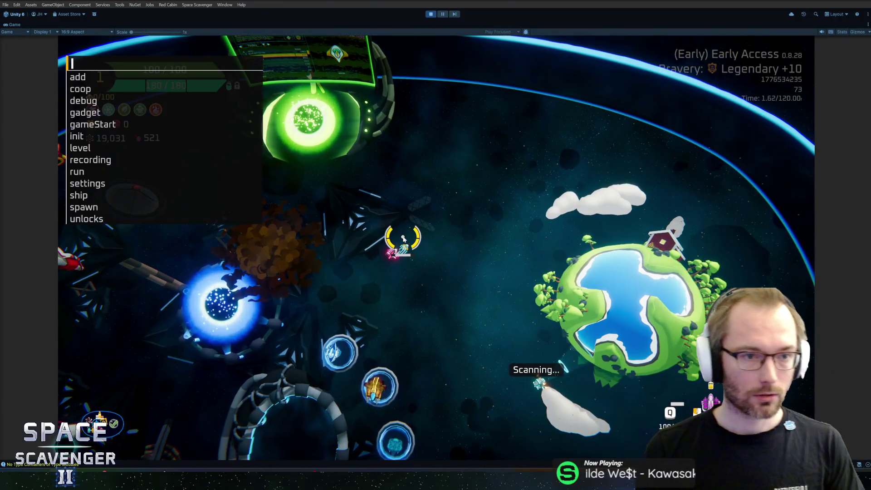
key(Up)
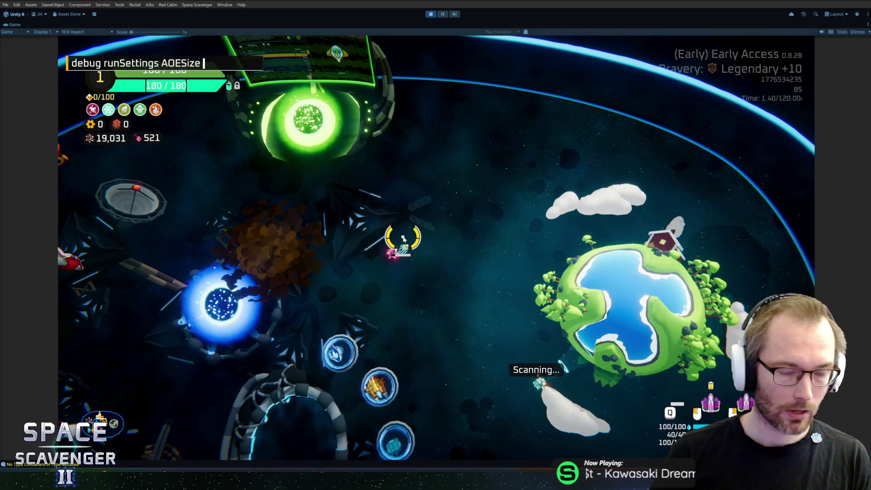
key(ctrl+BackSpace)
text(en)
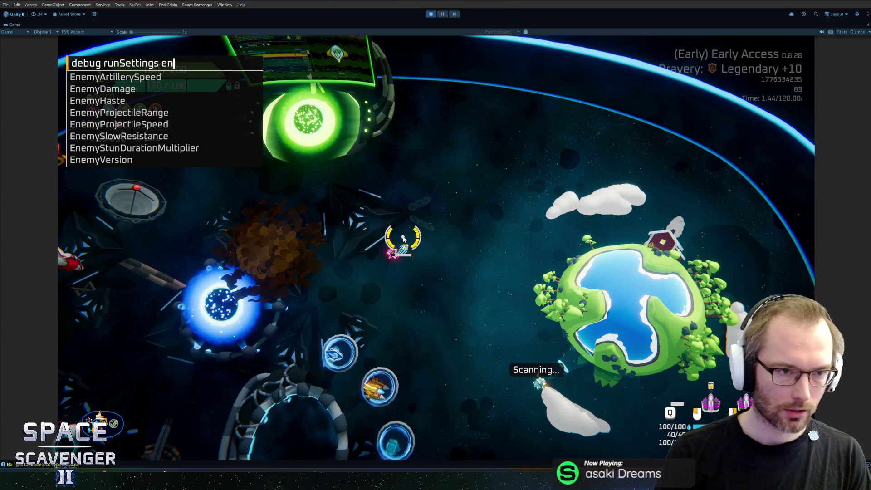
text(emyh)
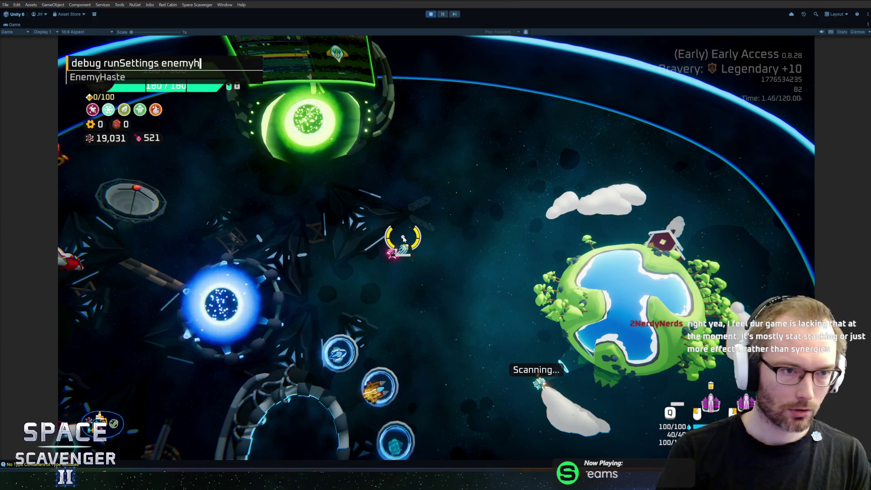
key(Tab)
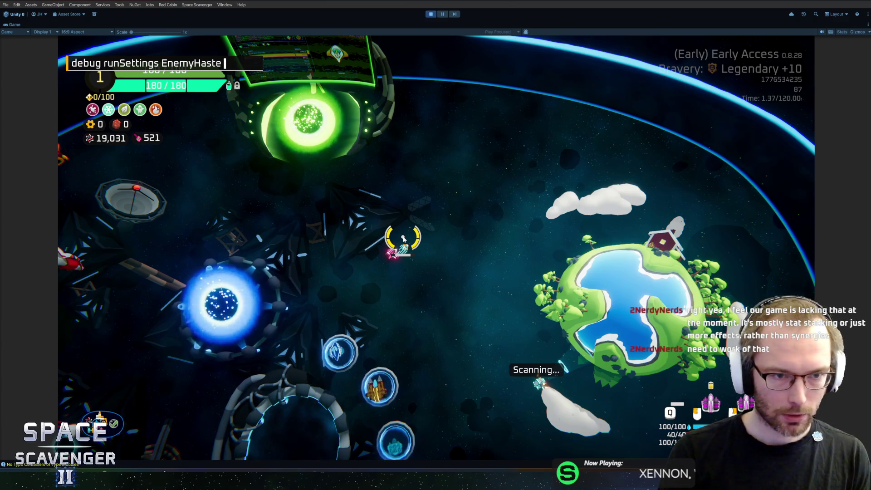
key(Return)
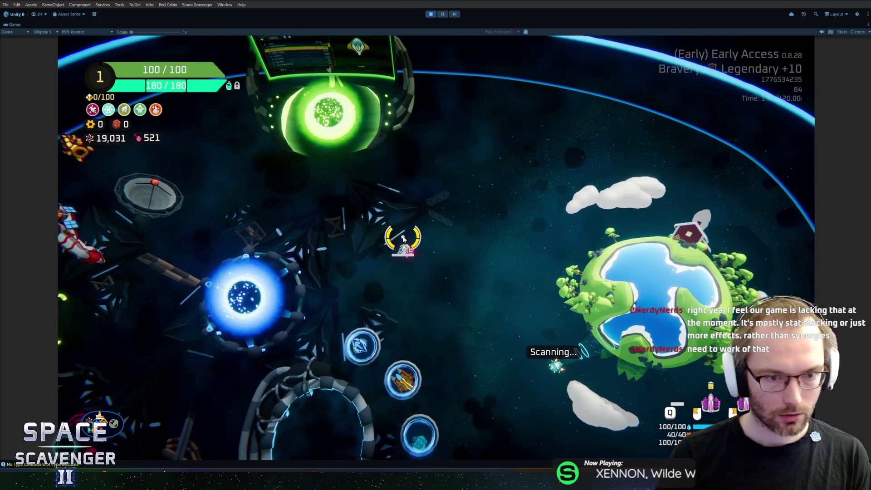
- Fly up-left and rerun the EnemyHaste command to set it back to 0
key(w)
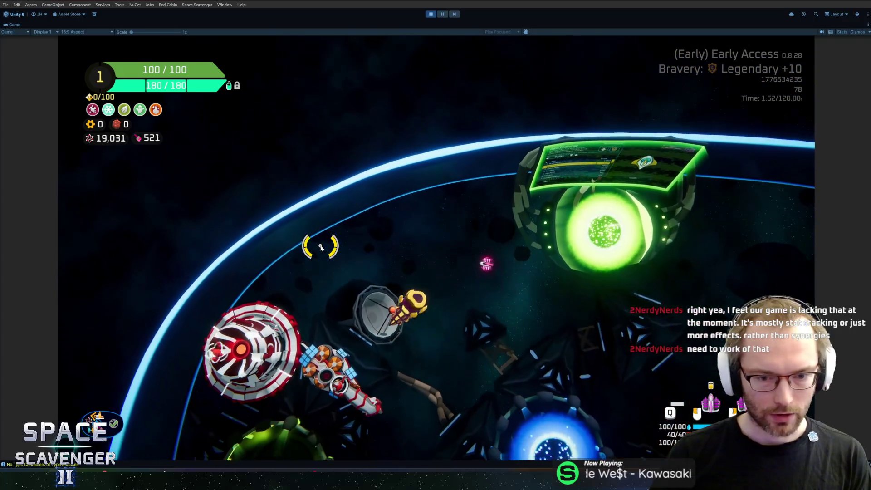
key(grave)
key(Up)
key(Return)
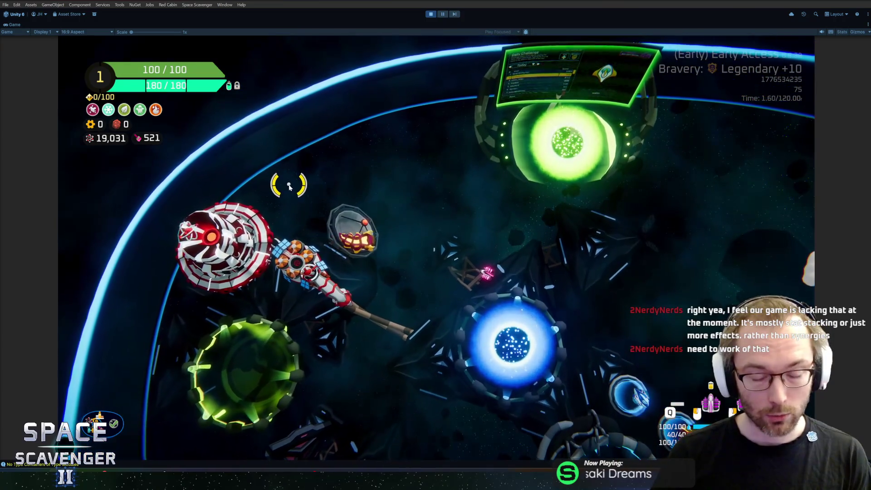
- Fly the ship around the hub toward the green portal and pause the game
key(s)
key(w)
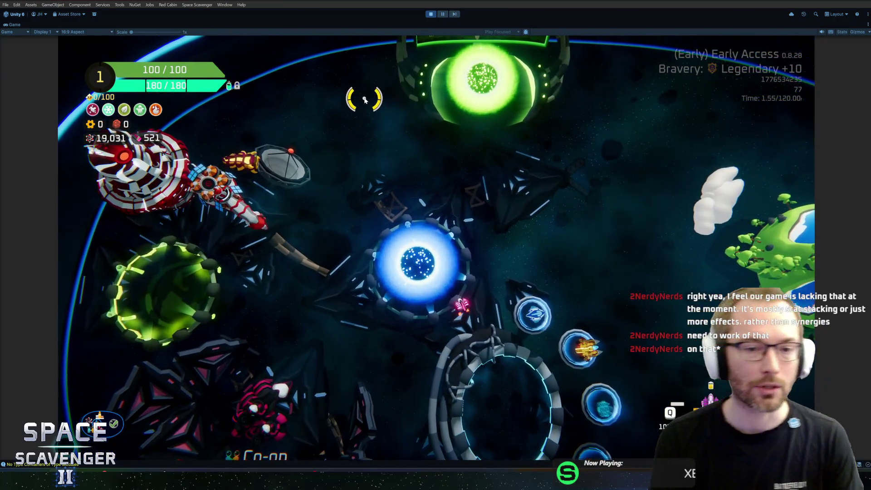
key(w)
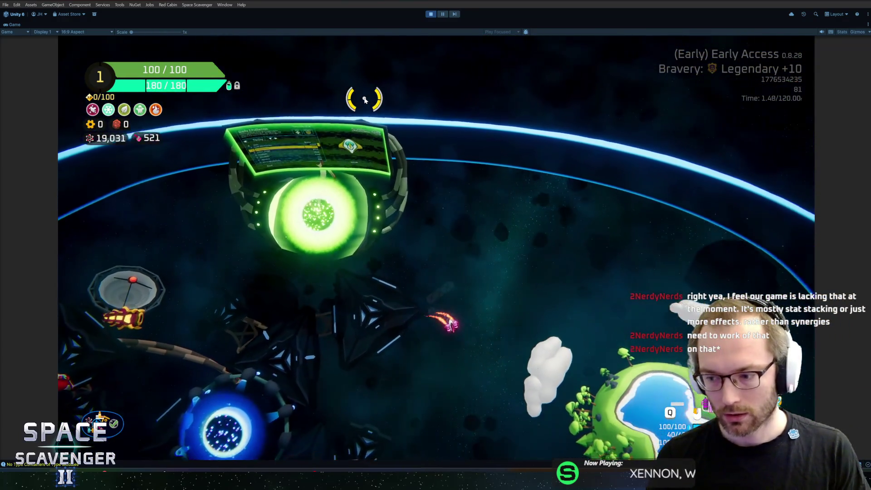
key(s)
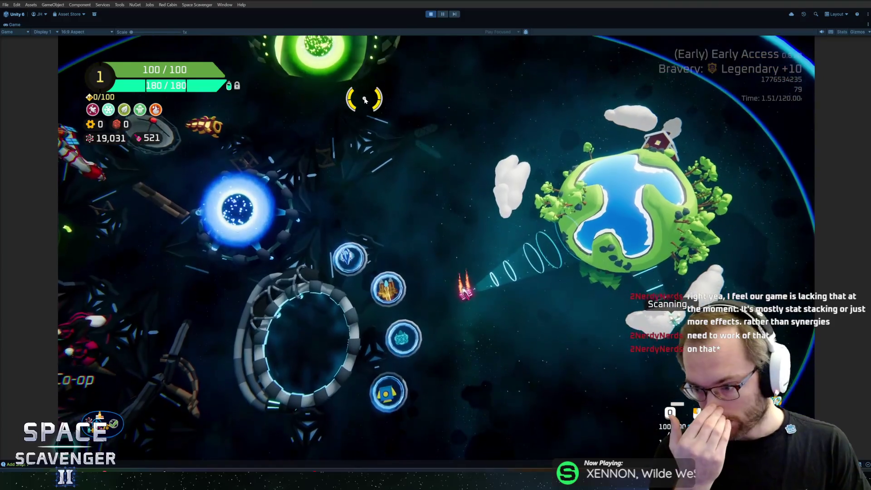
key(s)
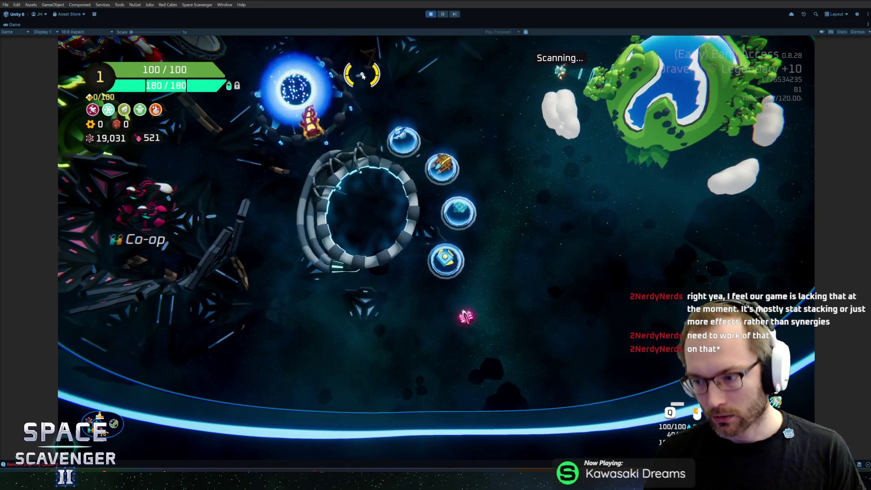
key(w)
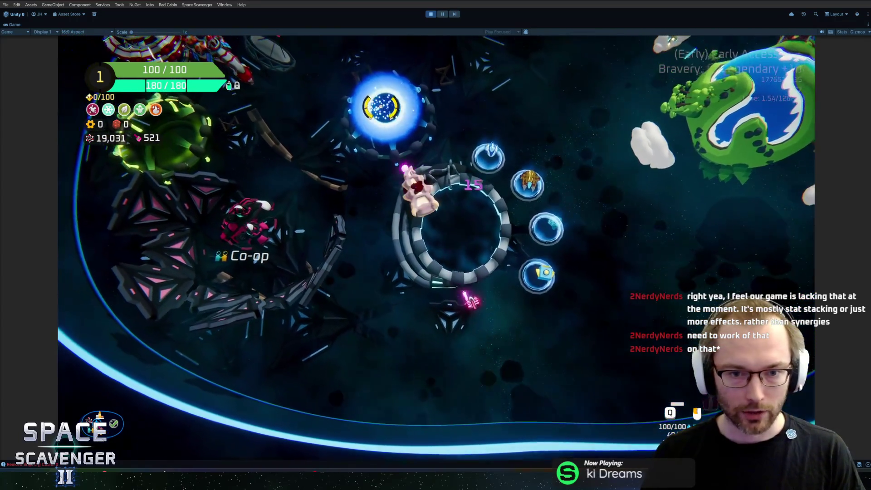
key(d)
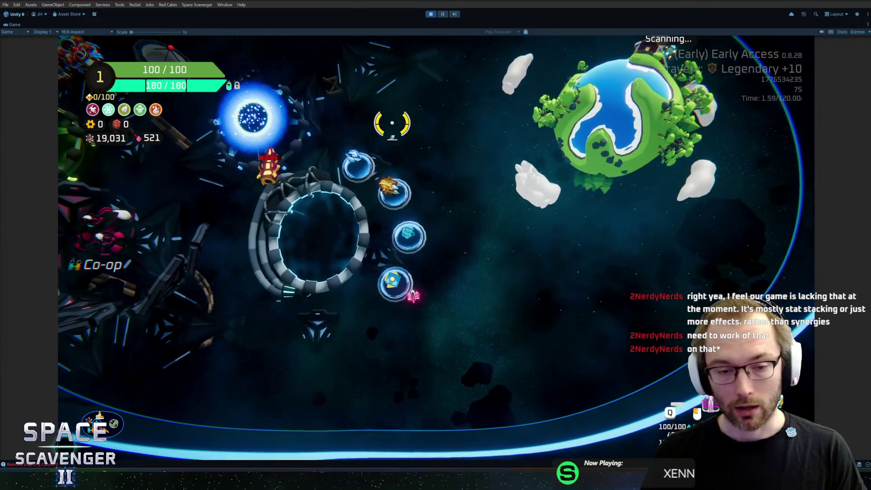
key(w)
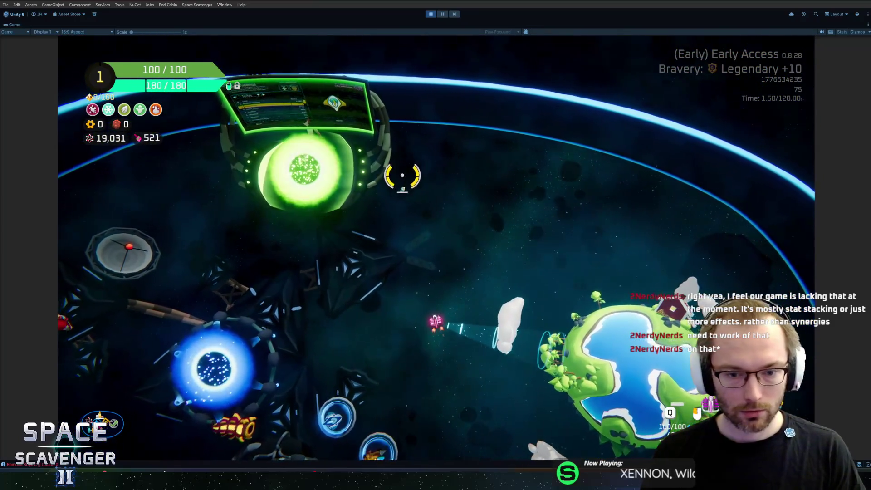
key(d)
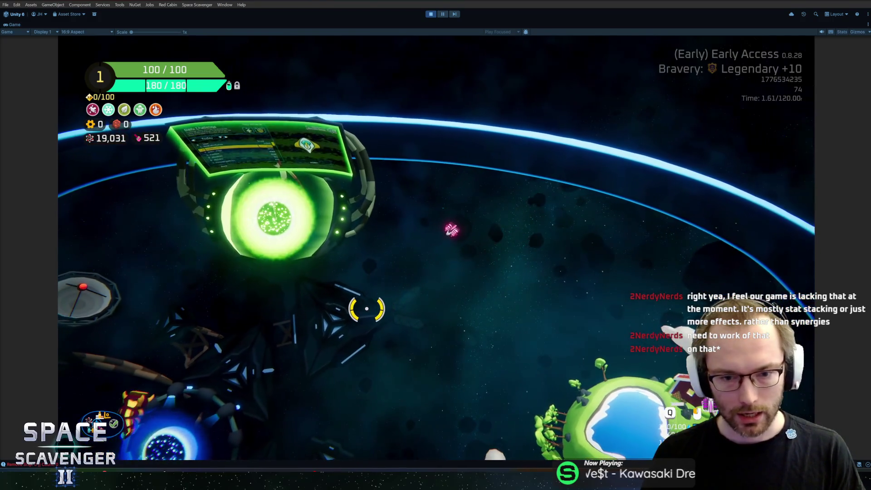
key(Escape)
key(Escape)
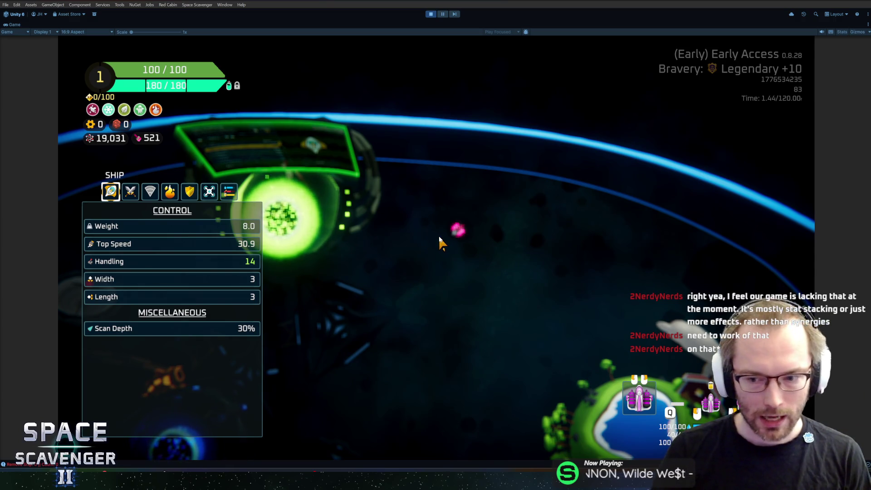
- Run 'gadget add StormShard' in the debug console and view the new gadget in ship stats
key(Tab)
key(grave)
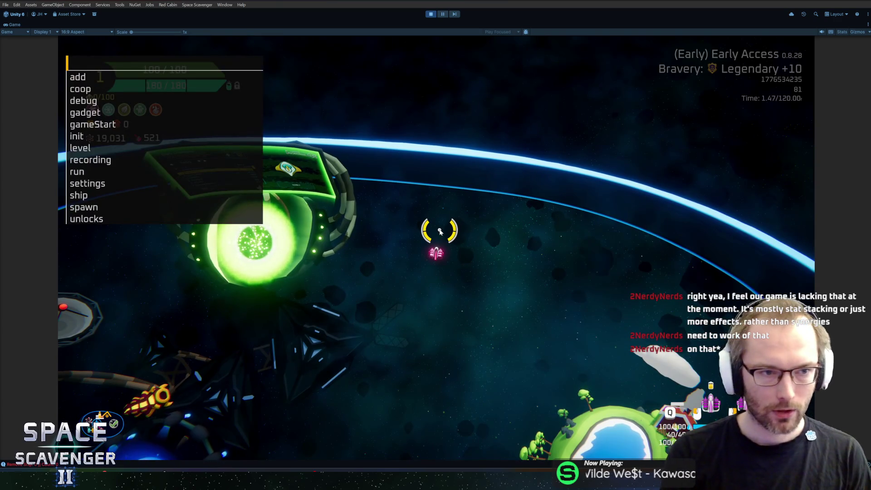
text(gadget )
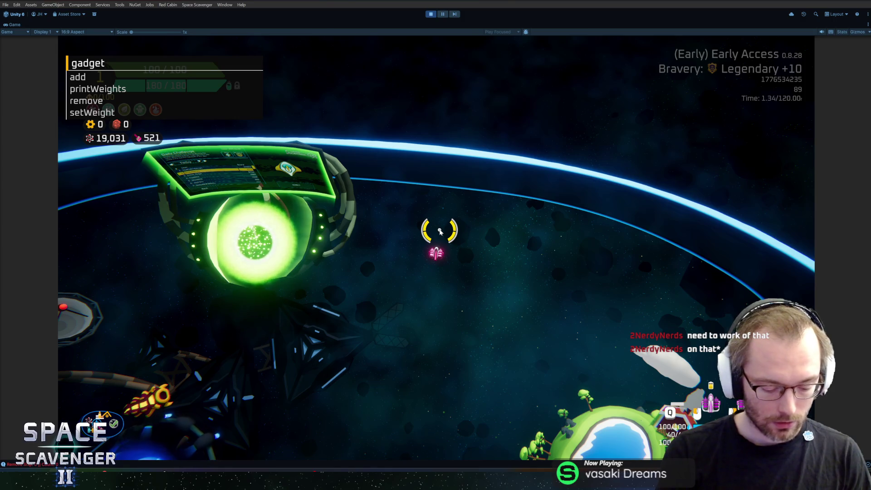
text(storm)
key(BackSpace)
key(BackSpace)
key(BackSpace)
text(add)
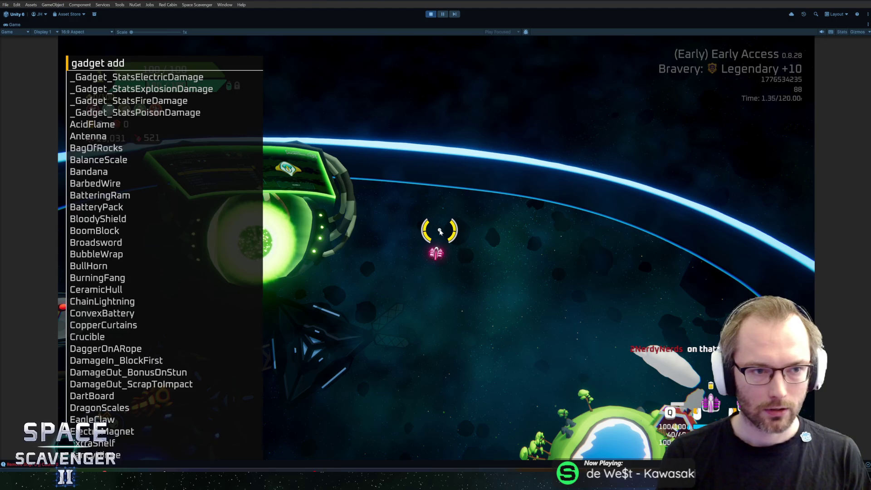
text(storms)
key(Return)
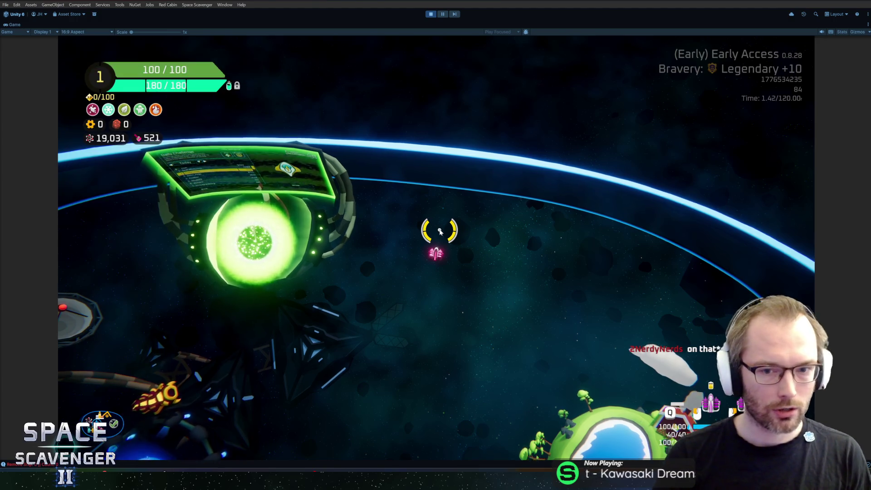
key(Tab)
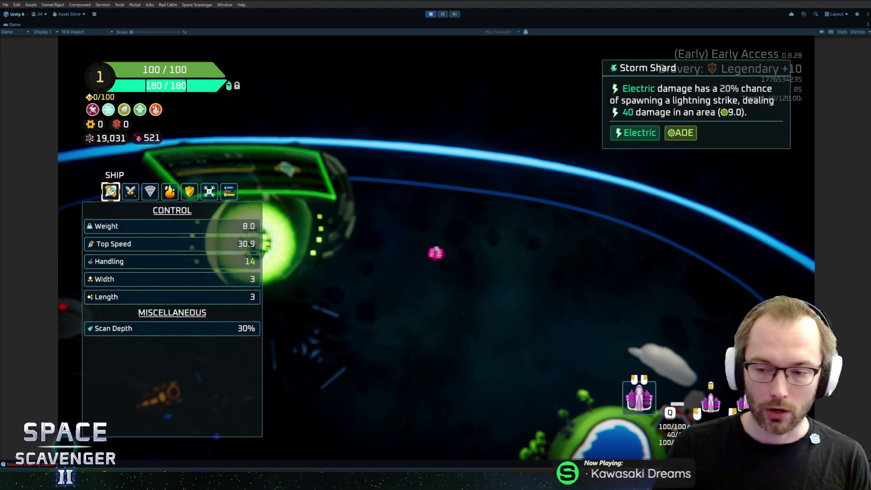
- Run 'gadget add RingOfPower' via autocomplete, then reopen the debug console
key(grave)
text(g)
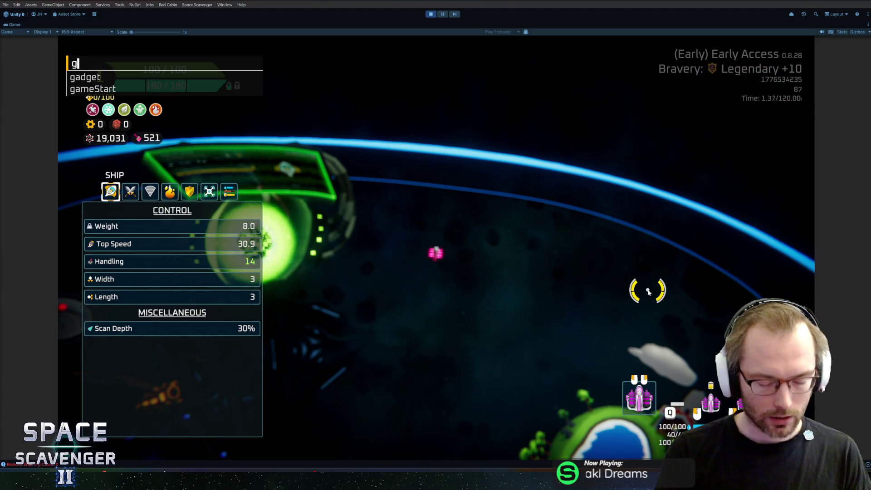
text(adget add rin)
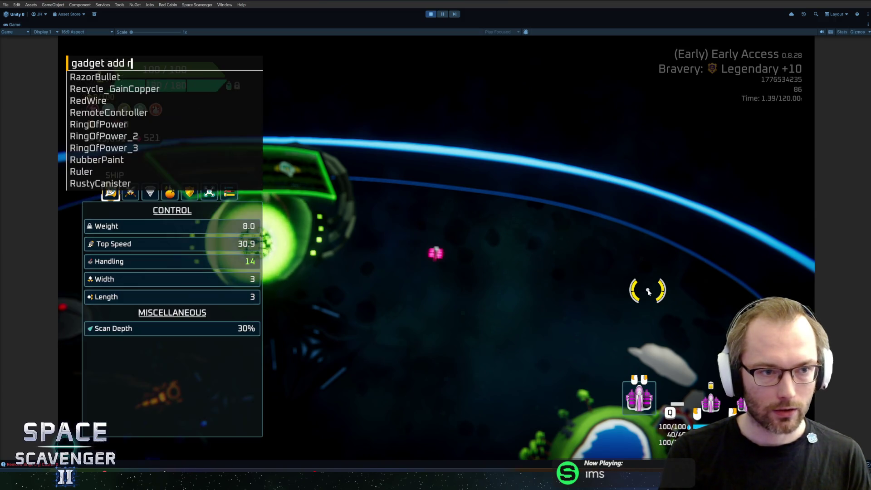
key(Tab)
key(Return)
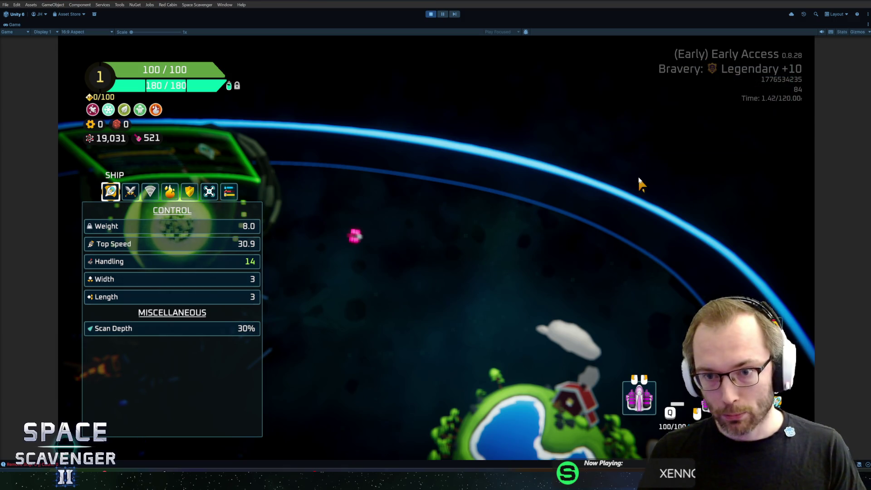
key(grave)
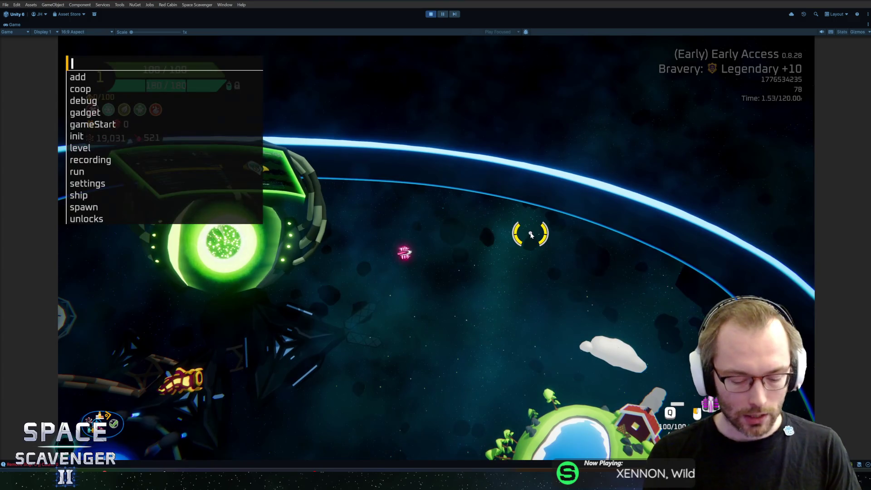
- Run 'gadget add NylonCarpet' and inspect the Capsule hull: +100 max Health, 3 sockets
text(s)
key(Tab)
key(BackSpace)
key(BackSpace)
key(BackSpace)
text(gadget add nyl)
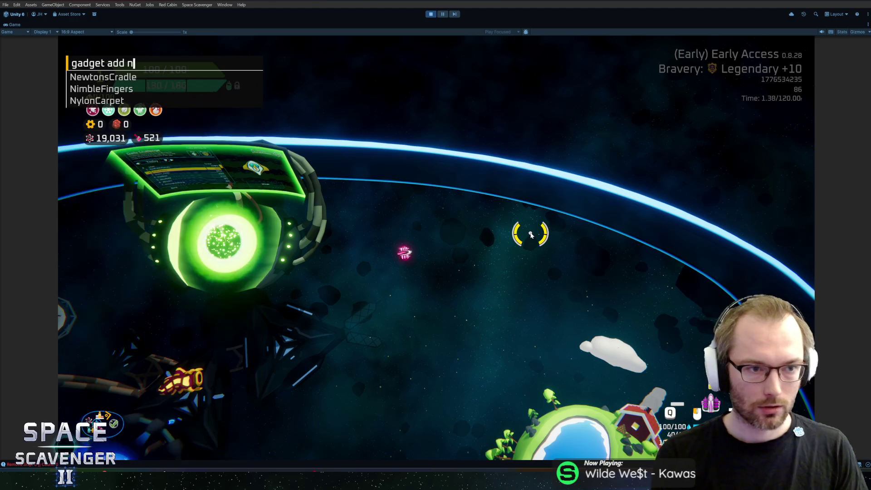
key(Tab)
key(Return)
mouse_move(774, 305)
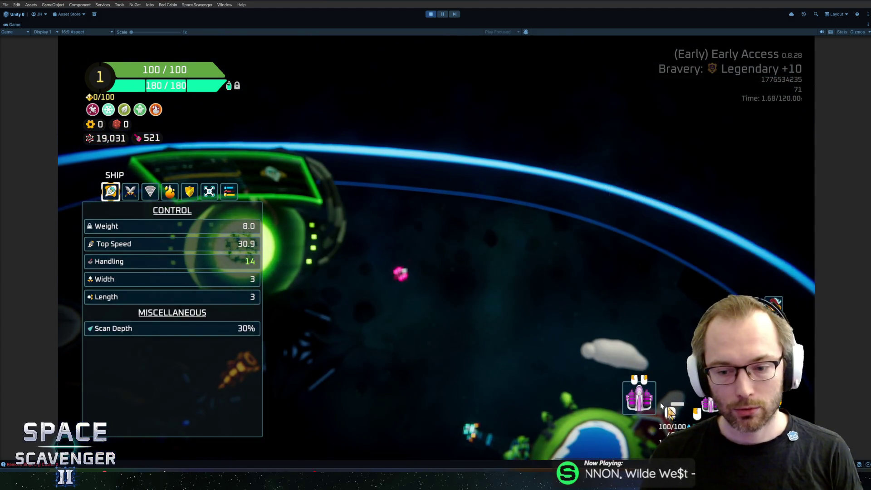
mouse_move(655, 408)
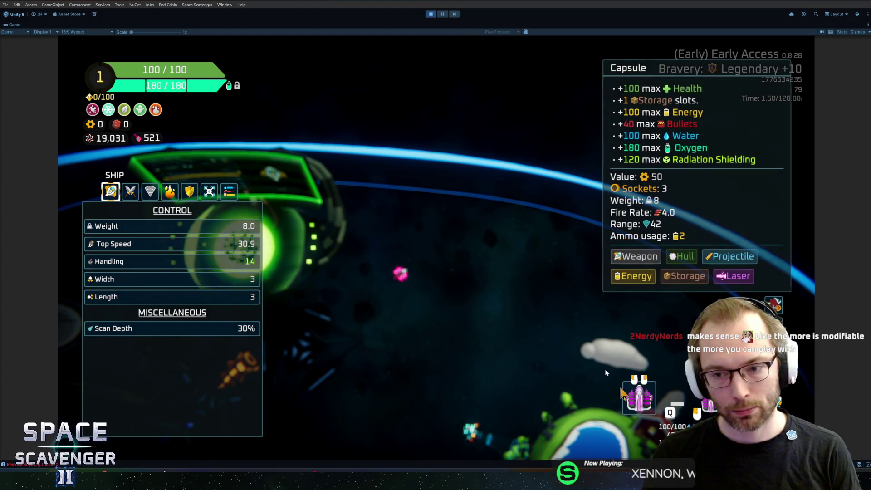
- Spawn a BattleDroneLaser from the debug console and attach it to the ship's left side
key(Tab)
key(grave)
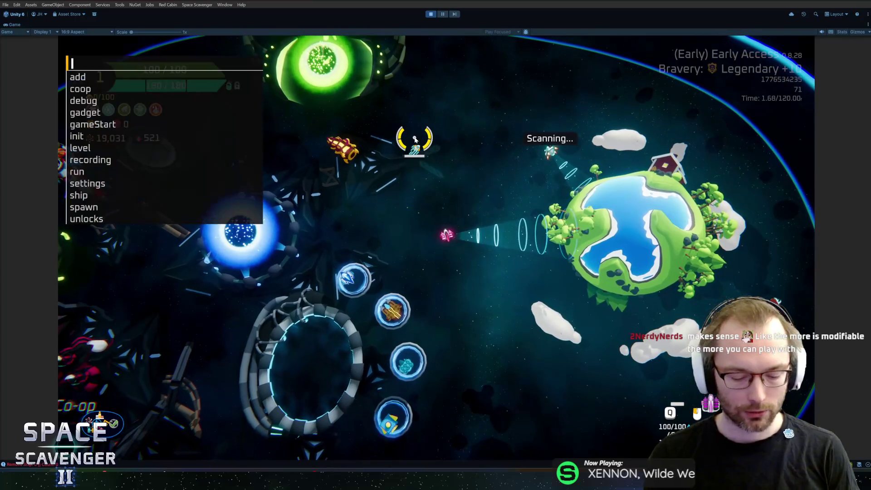
text(spawn battle)
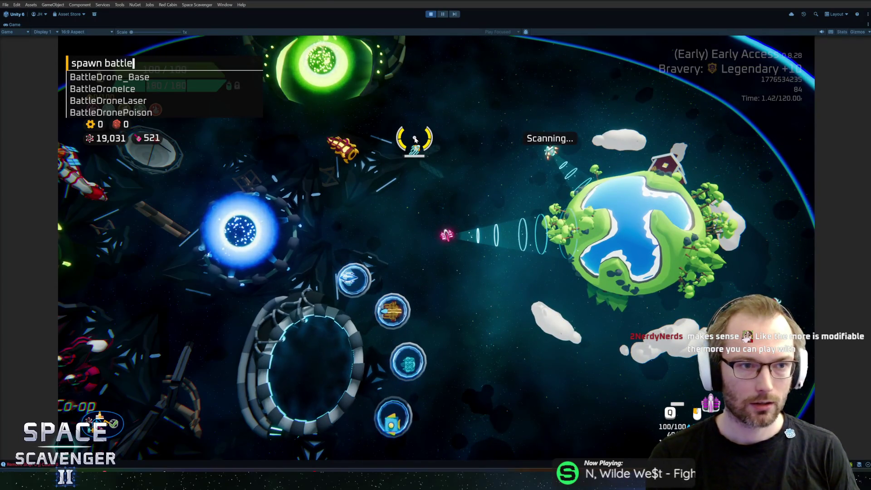
key(Down)
key(Down)
key(Down)
key(Tab)
key(Return)
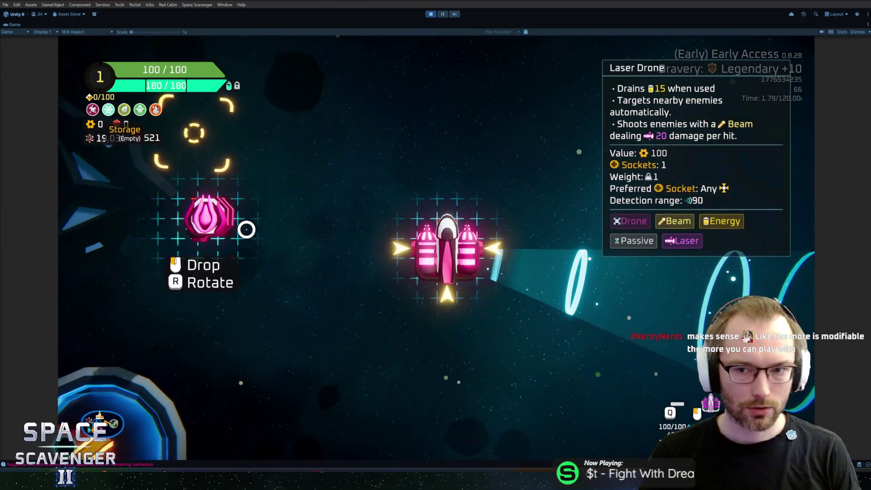
click(459, 254)
key(Escape)
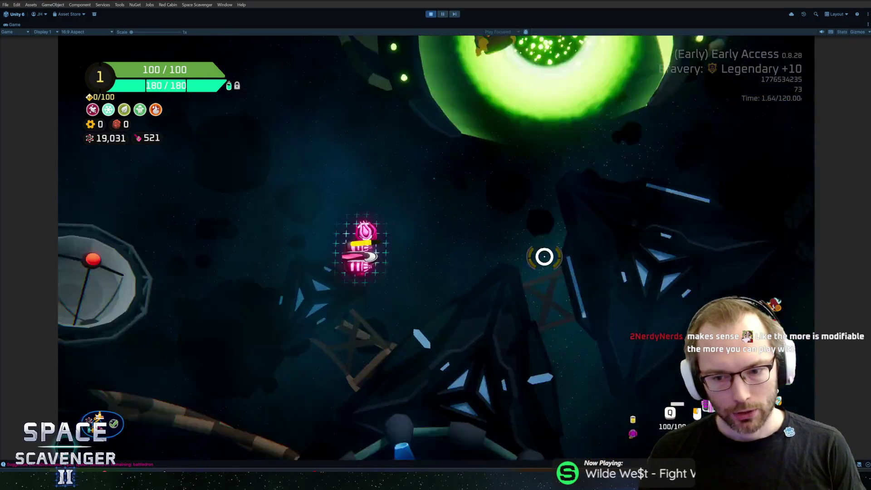
- Reopen the debug console and begin the 'gadget add pri' command
mouse_move(422, 243)
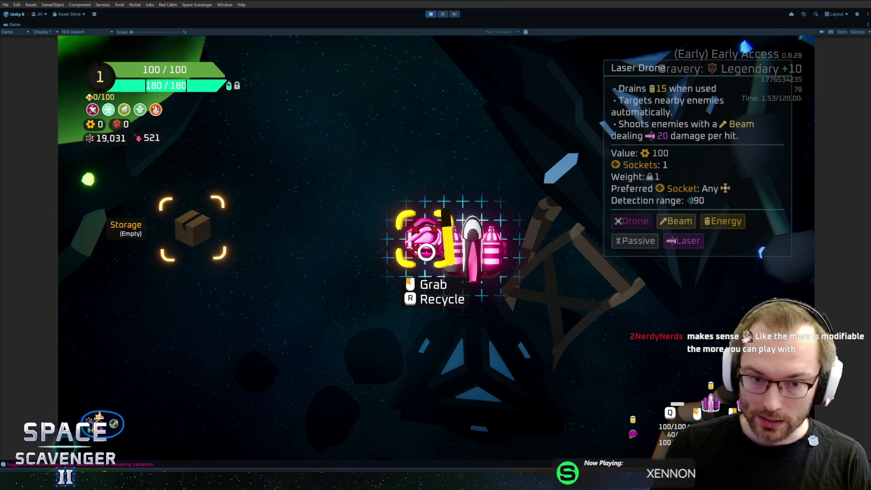
key(grave)
text(gad)
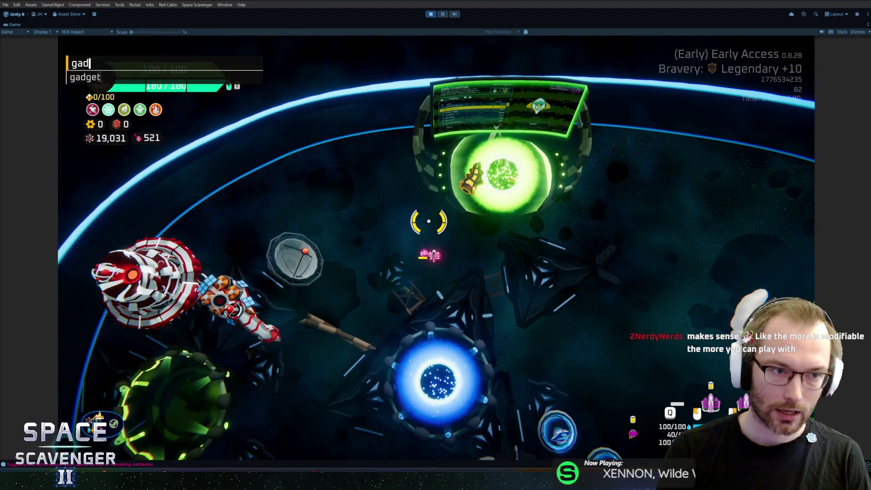
text(get add pri)
- Run 'gadget add Prism' and read the Prism's 50-damage Beam on Pierce description
key(Tab)
key(Return)
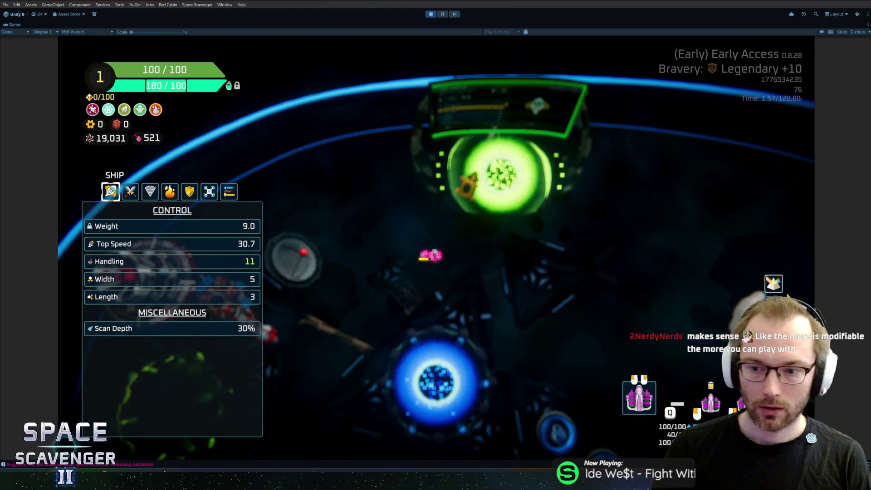
mouse_move(777, 287)
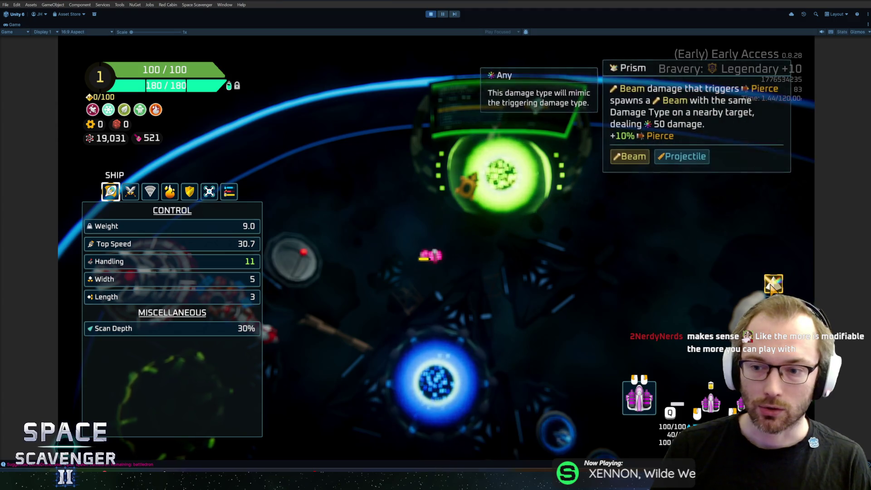
key(Tab)
key(Tab)
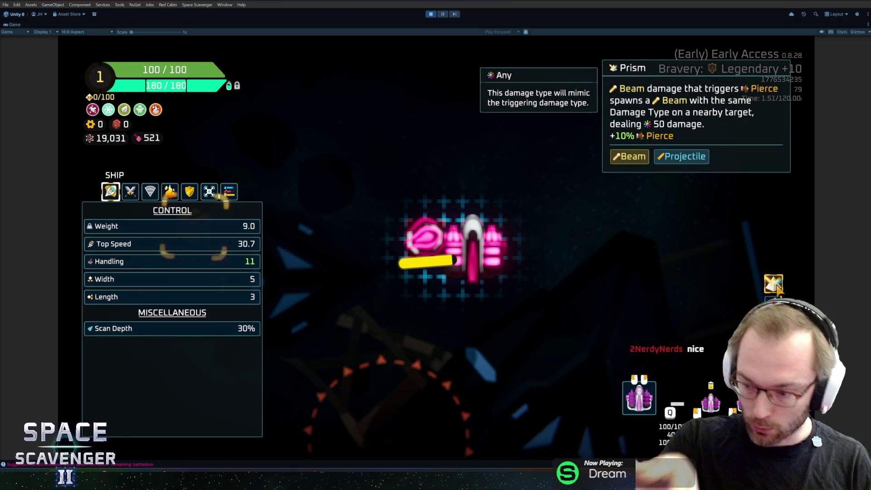
- Rerun the restart command from console history to reload into the hub, then reopen the console
key(Tab)
key(grave)
key(Up)
key(Return)
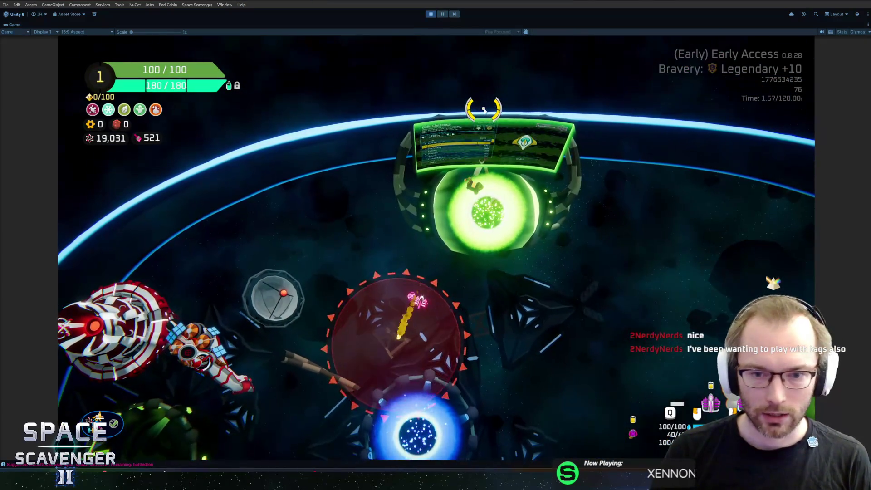
key(grave)
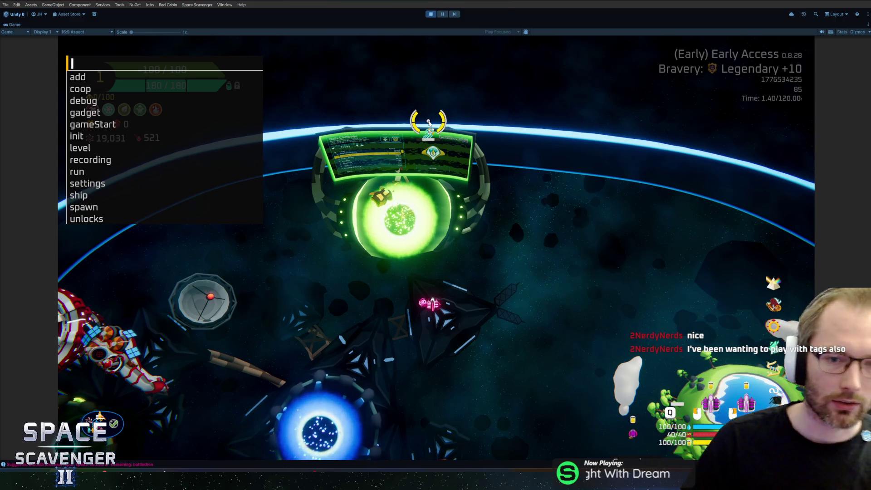
- Run 'debug runSettings EnemyHaste 5' from the console history to set enemy haste to 5
key(Escape)
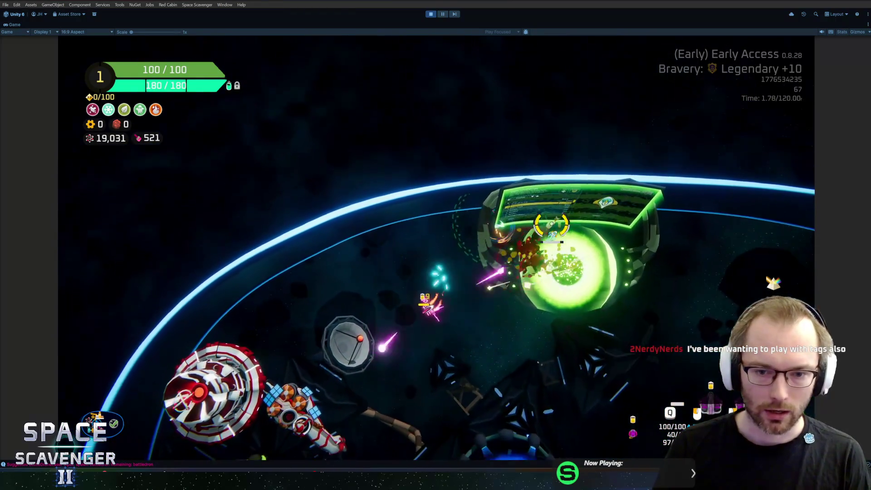
key(grave)
text(gadget add Prism)
key(Up)
key(Up)
key(Up)
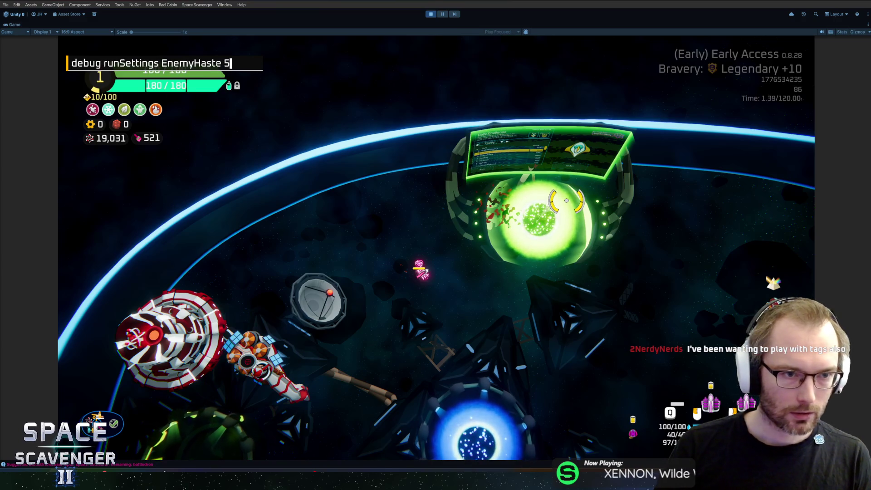
key(Return)
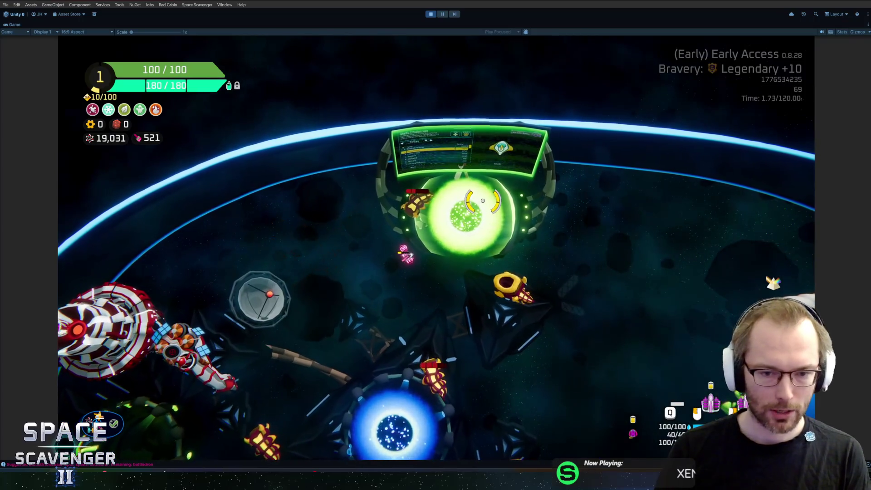
- Run 'ship stats addMult ProjectilePierce 0.8' for a 0.8 ProjectilePierce multiplier
key(grave)
text(ship stats addm)
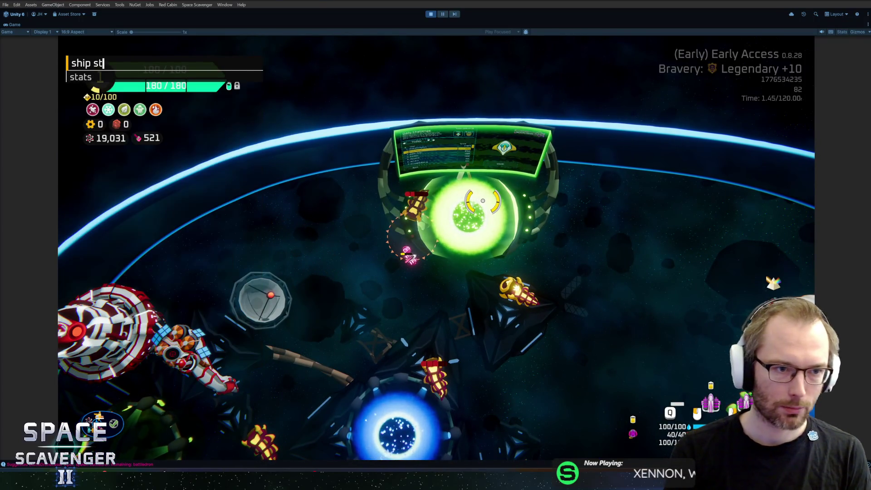
key(Tab)
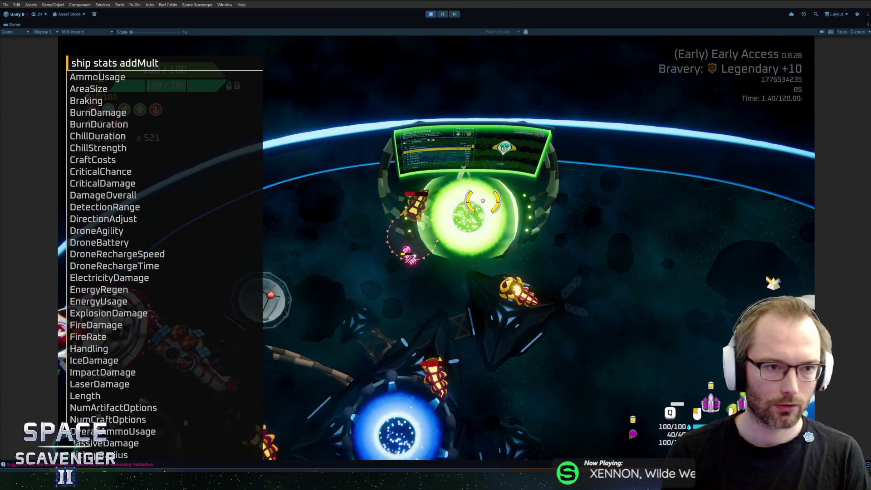
text(projec)
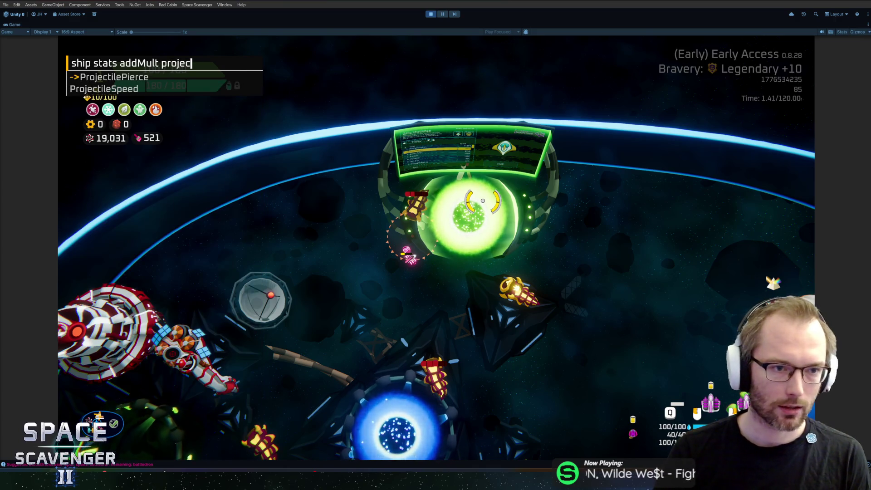
key(Tab)
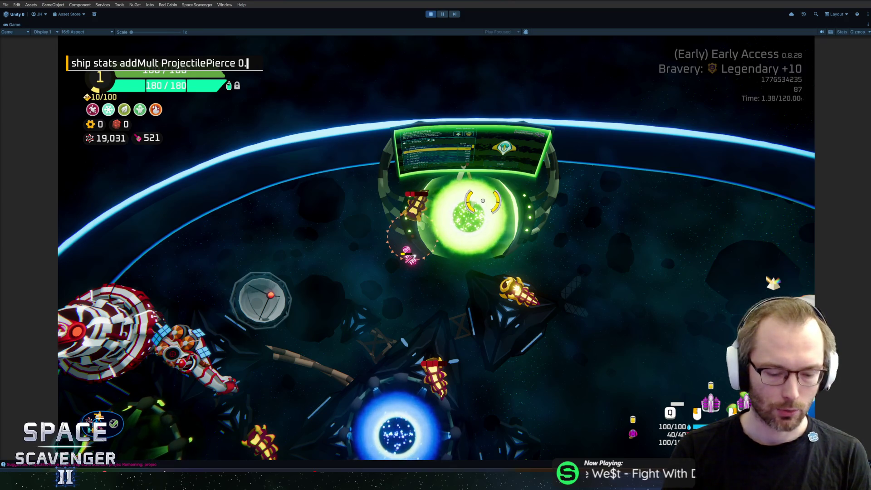
key(Return)
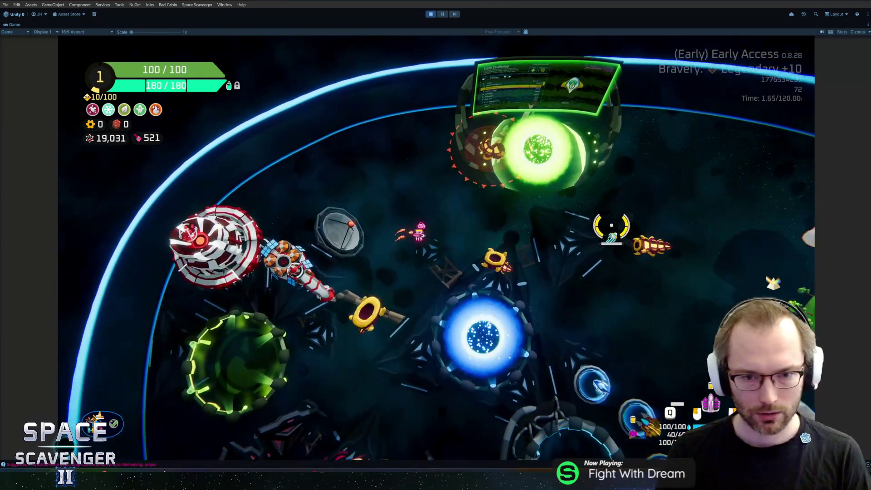
- Fly around the hub, kill an enemy to reach 40/100 XP, and exit play mode with Ctrl+P
key(s)
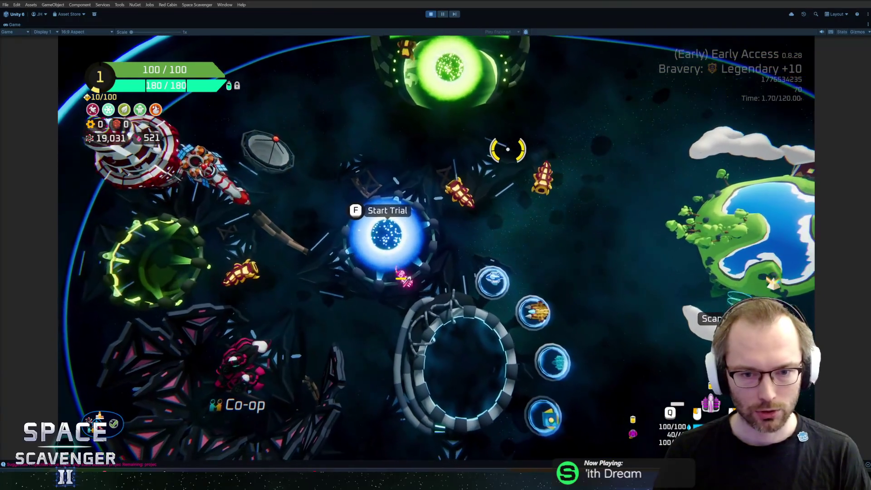
key(d)
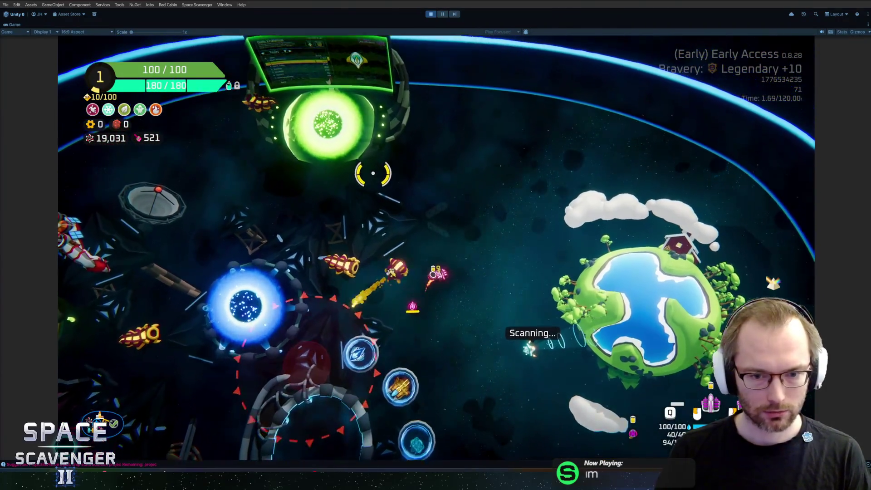
key(w)
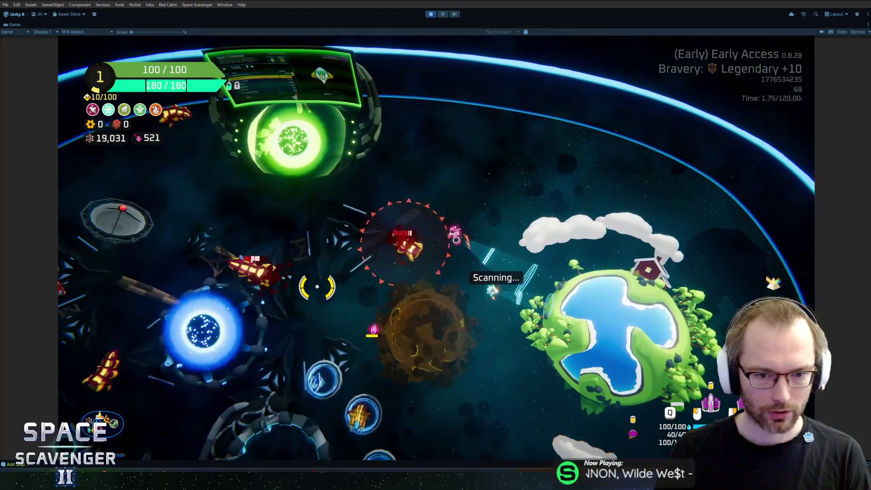
key(a)
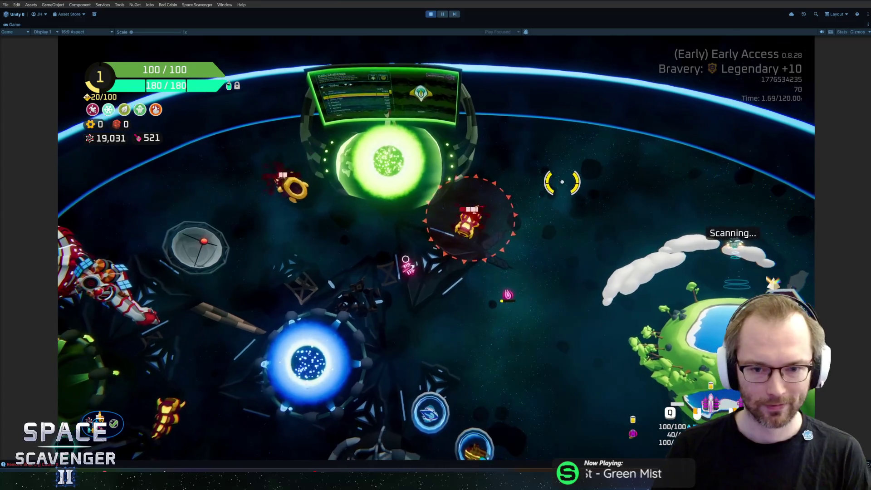
key(d)
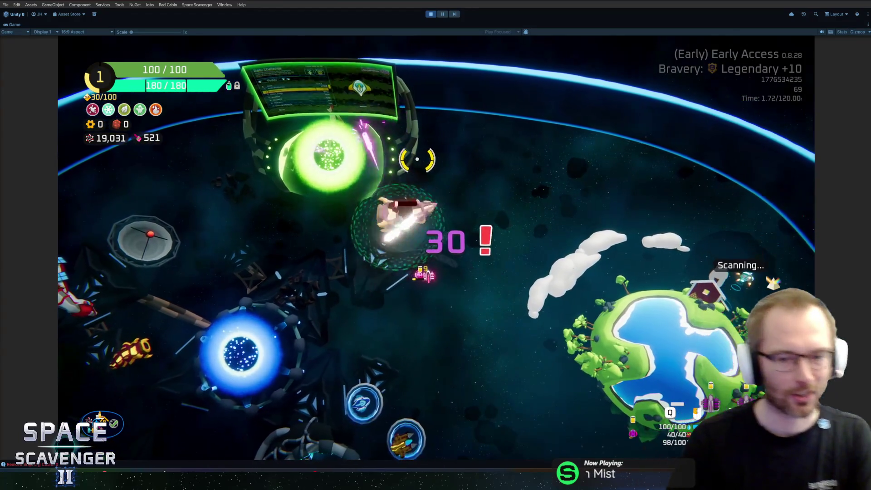
key(a)
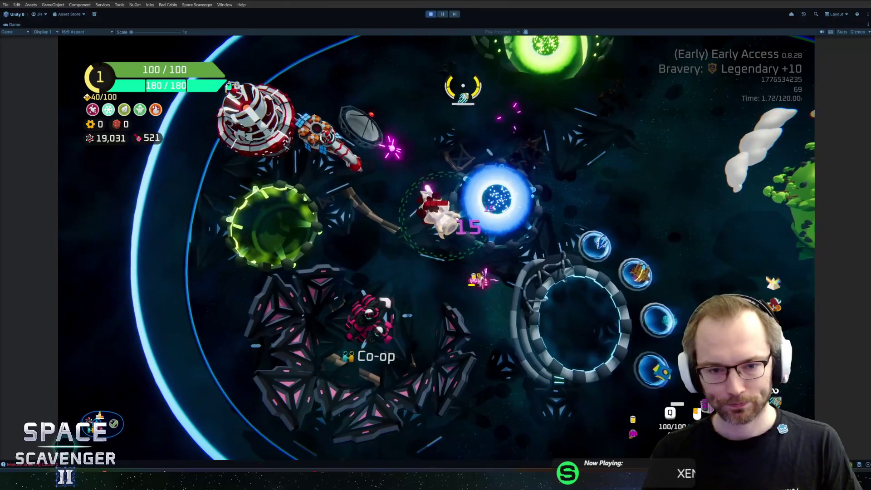
key(d)
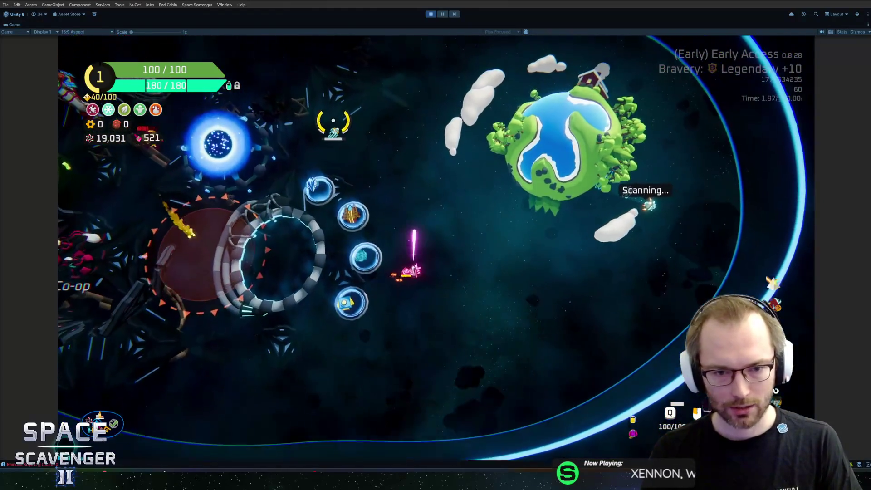
key(w)
key(a)
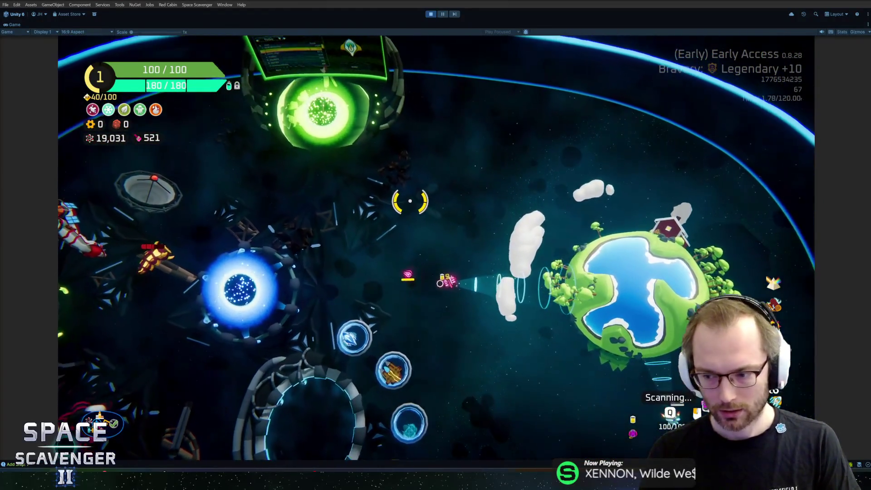
key(ctrl+p)
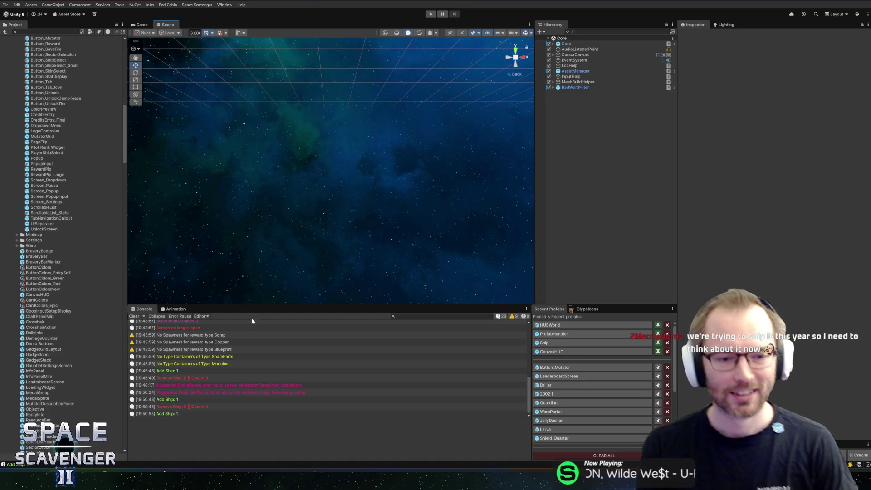
drag(271, 305, 271, 309)
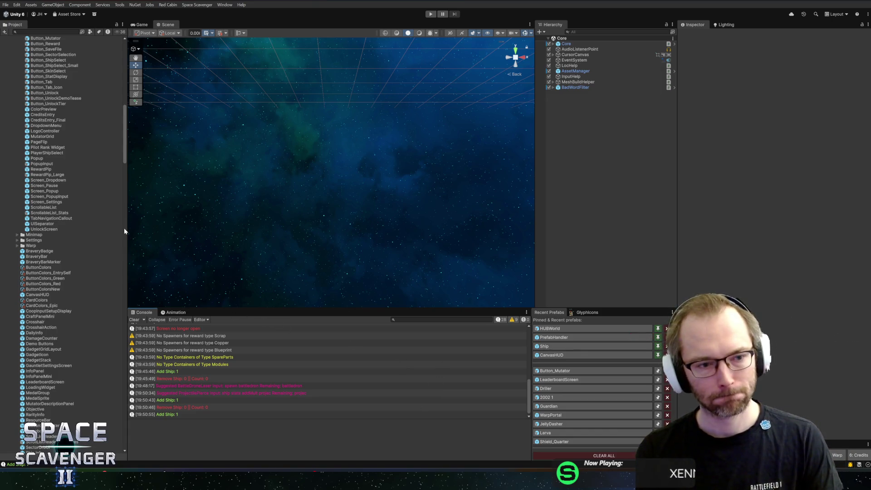
drag(124, 230, 119, 229)
scroll(23, 236, up, 7)
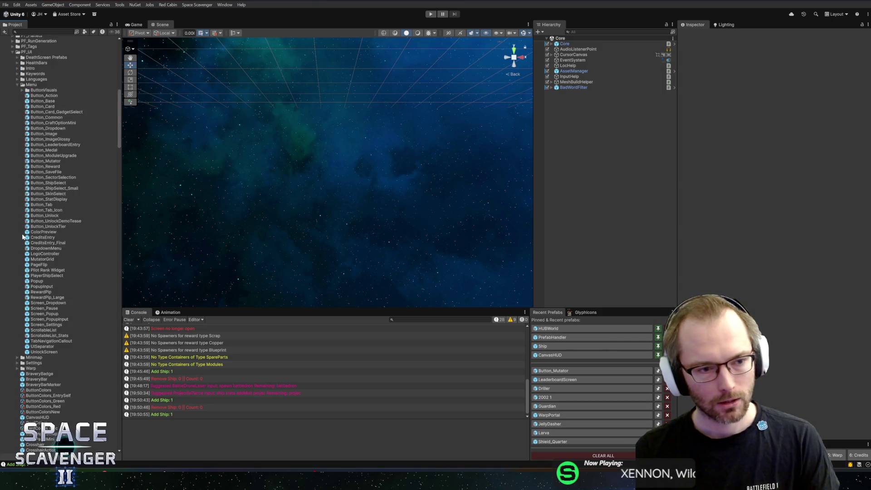
scroll(23, 237, up, 2)
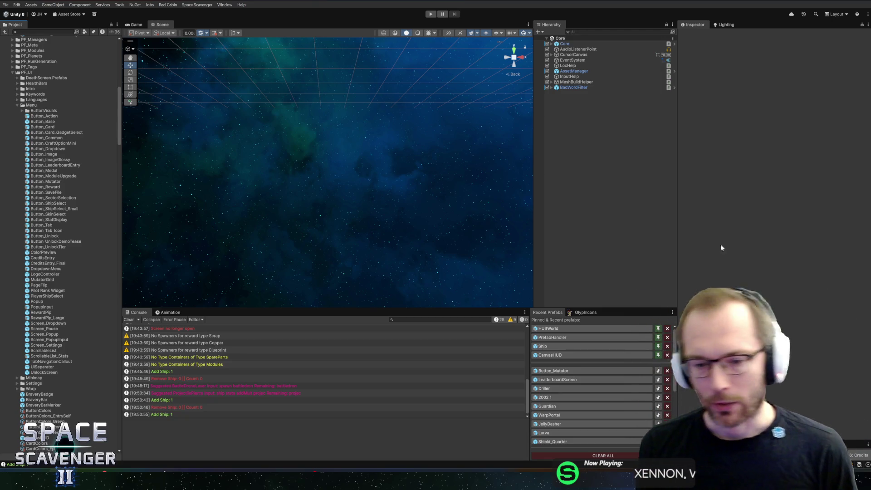
- Adjust the Console and Scene view splitters and collapse the Menu folder in the Project panel
drag(467, 308, 474, 304)
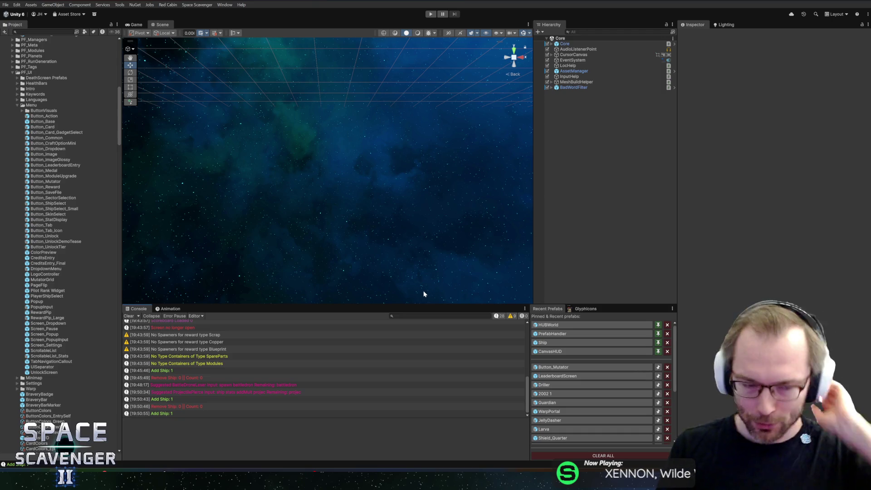
drag(350, 304, 356, 308)
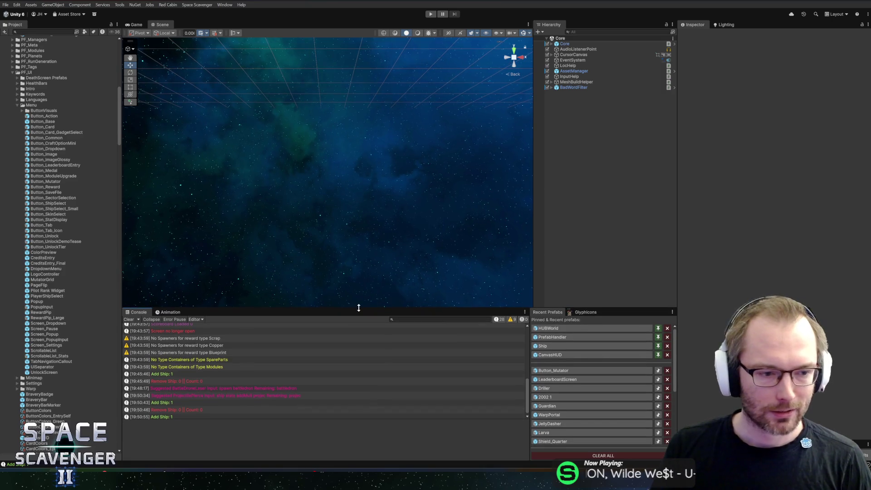
click(39, 106)
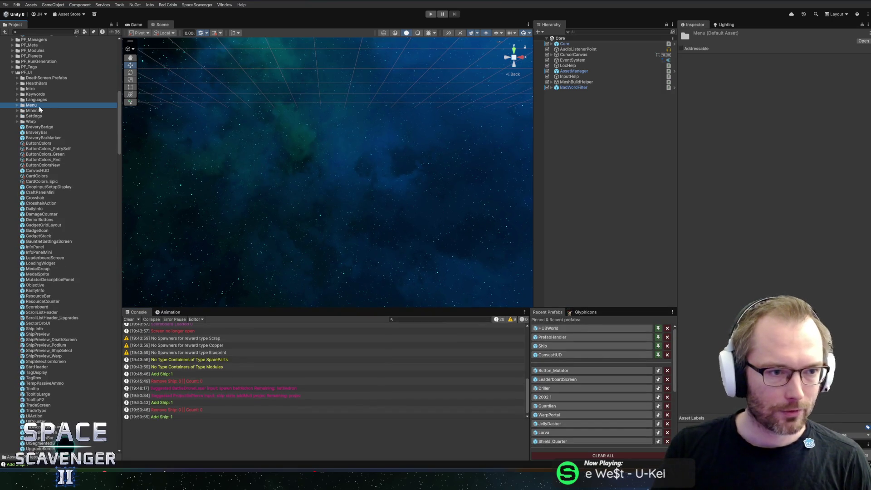
key(Down)
key(Left)
key(Left)
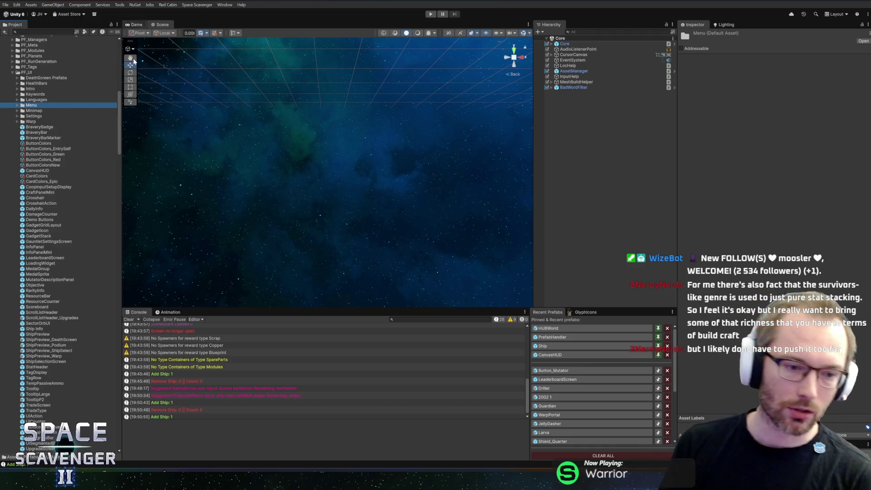
drag(122, 165, 120, 165)
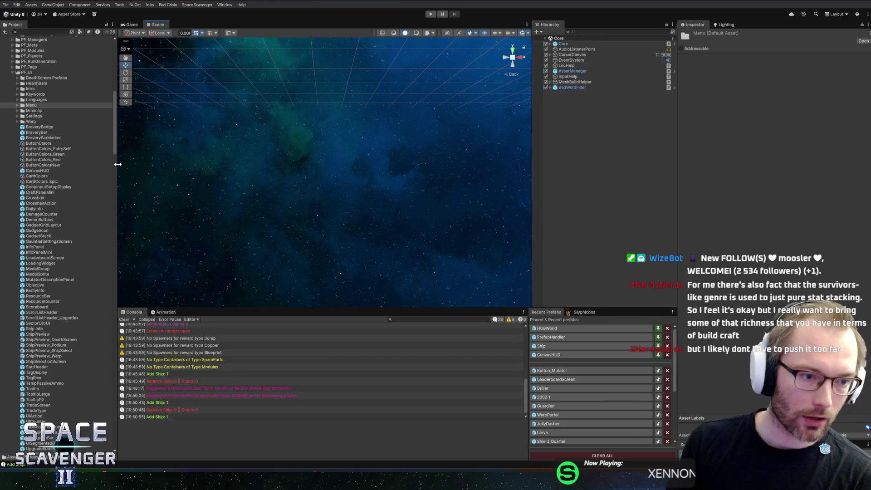
- Collapse the LevelPieces folder in the Project tree and enter play mode
scroll(51, 174, up, 3)
scroll(51, 176, up, 1)
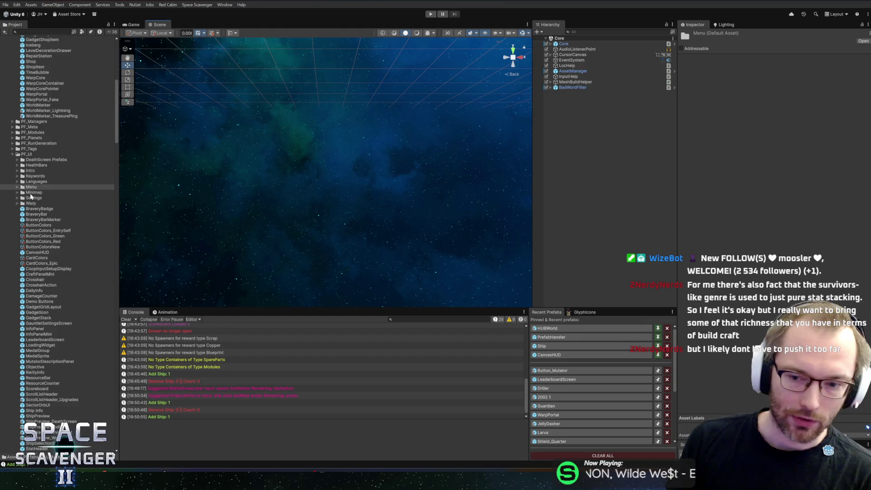
scroll(42, 201, up, 7)
scroll(42, 202, up, 2)
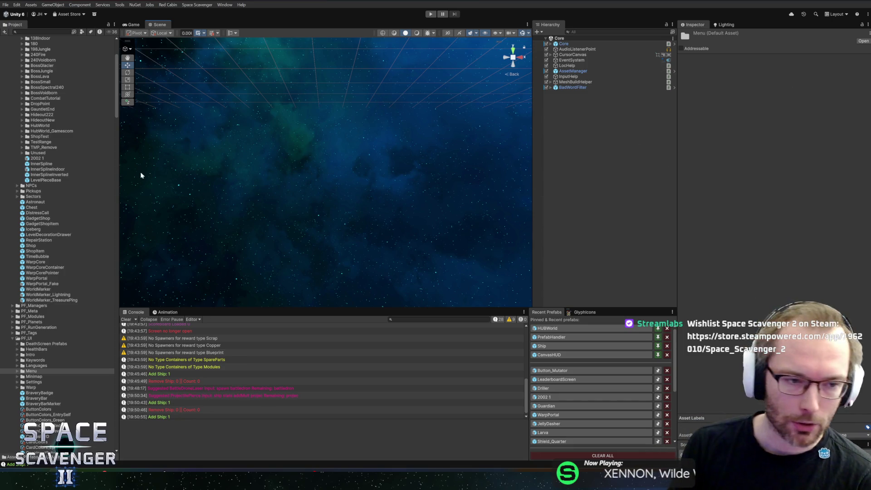
scroll(65, 193, up, 5)
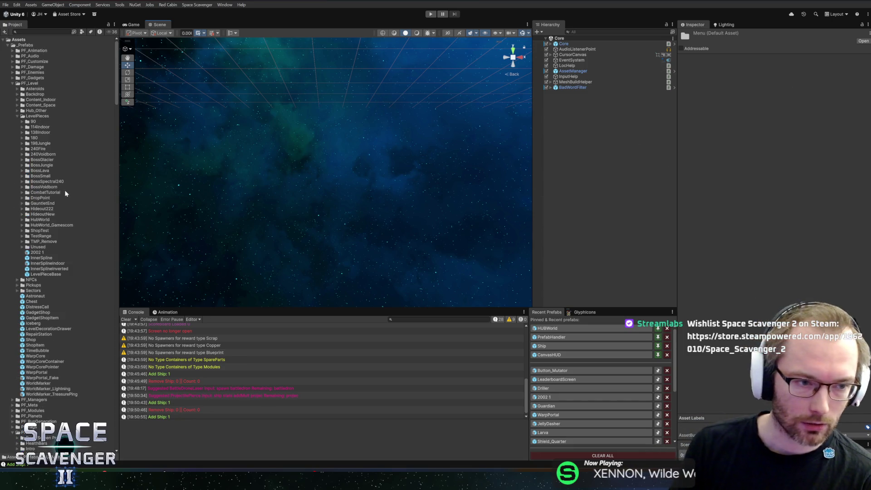
click(19, 116)
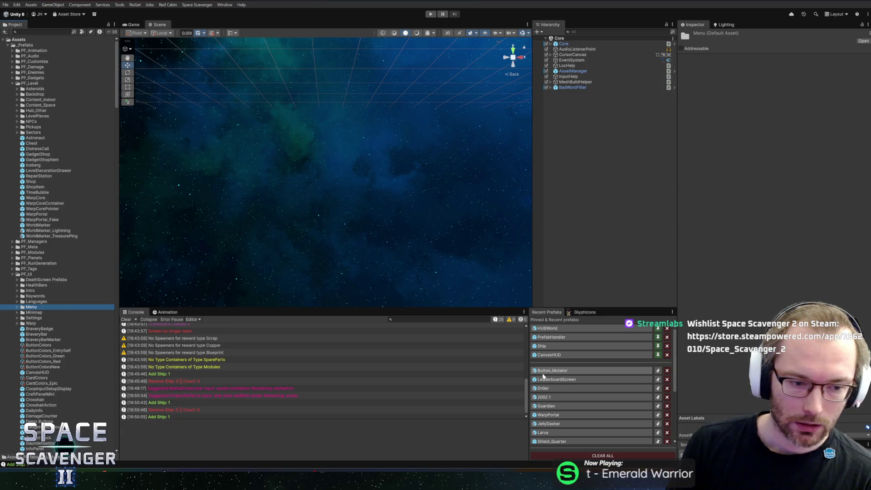
click(430, 14)
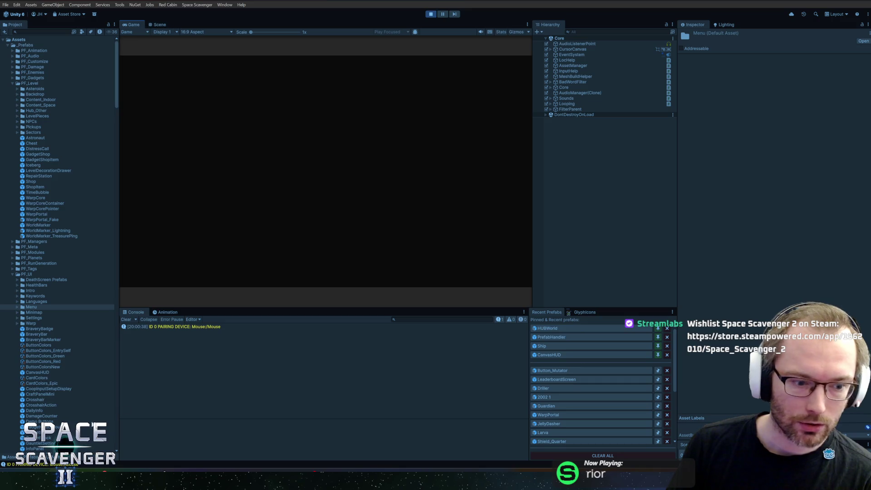
- Maximize the Game view, launch the trial run, and leave the first station empty-handed
double_click(129, 24)
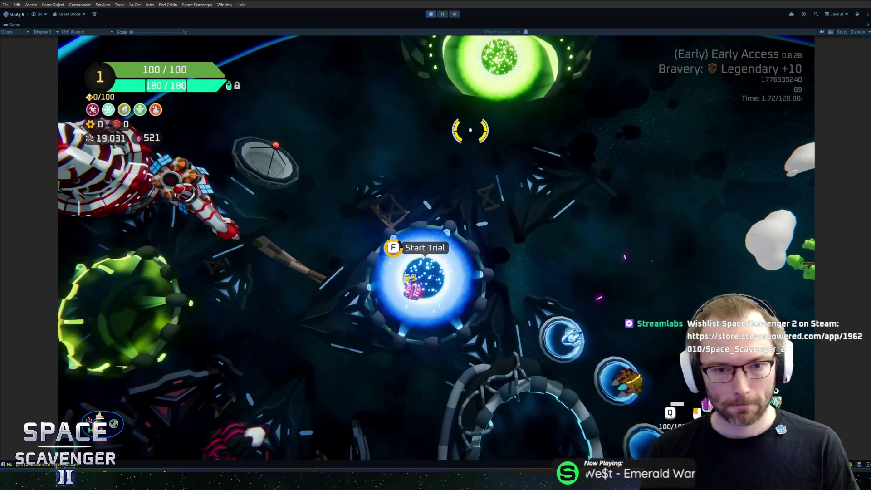
key(f)
key(Return)
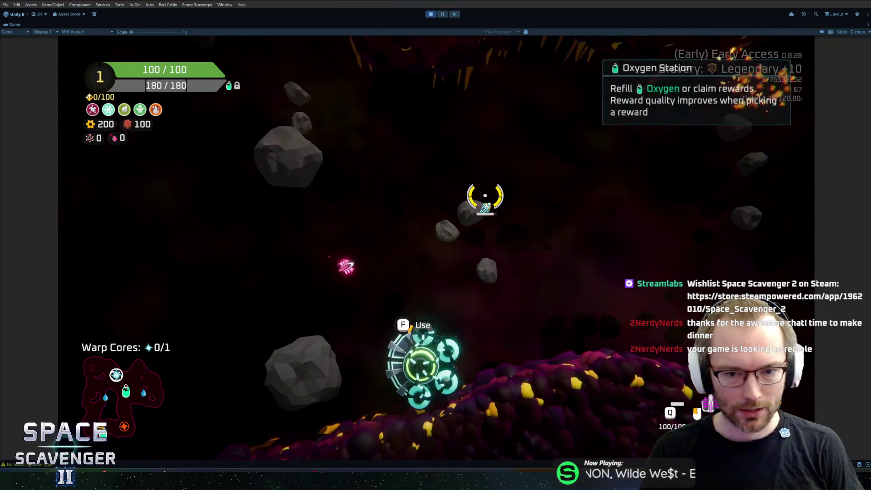
click(436, 390)
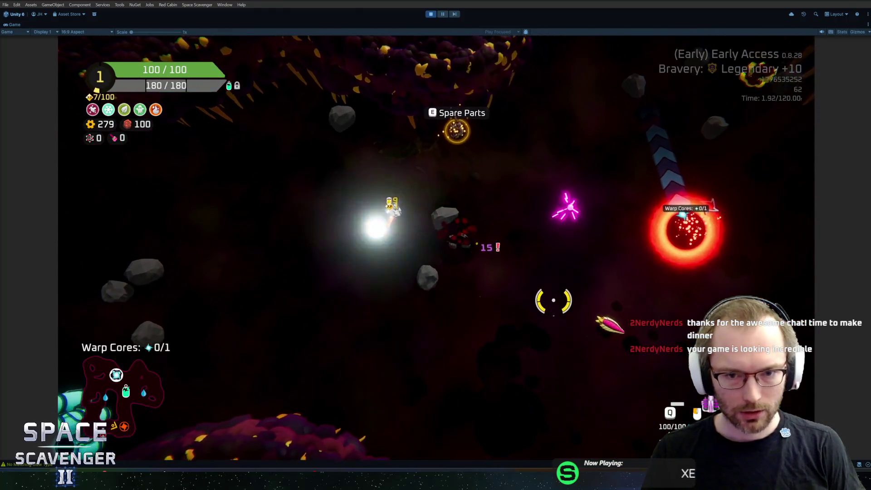
- Fly up through the cave, shooting the enemies along the way
key(w)
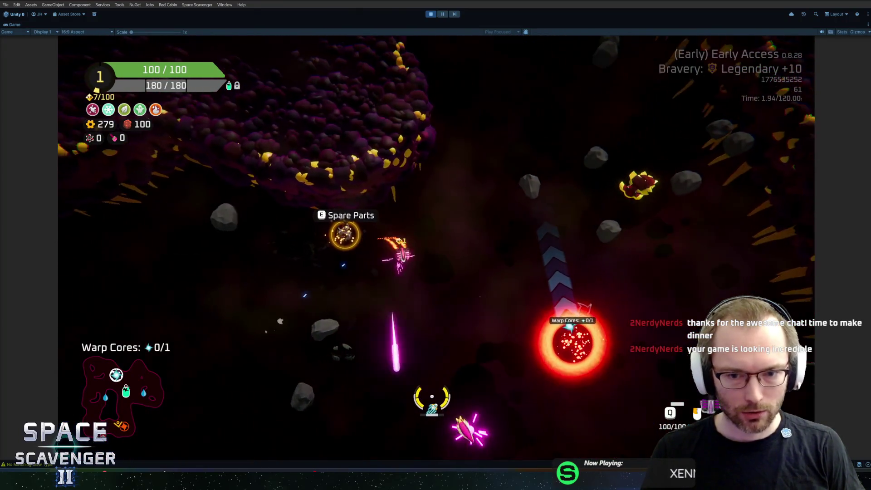
key(w)
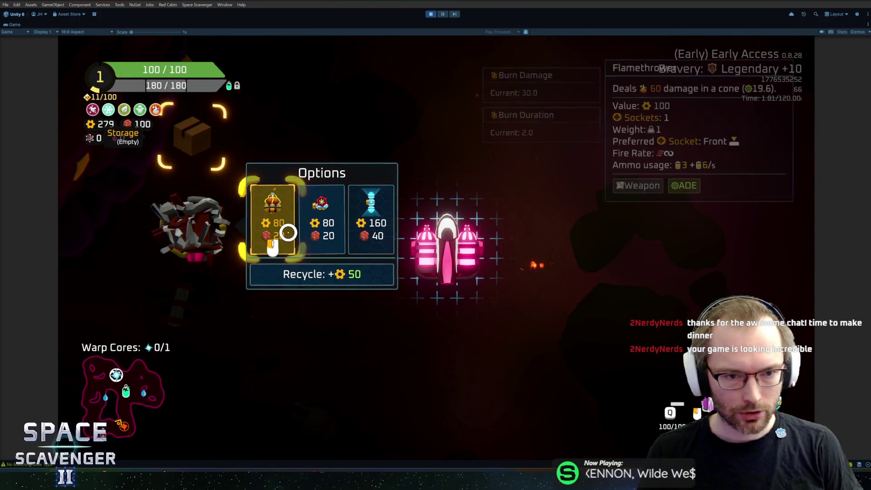
key(w)
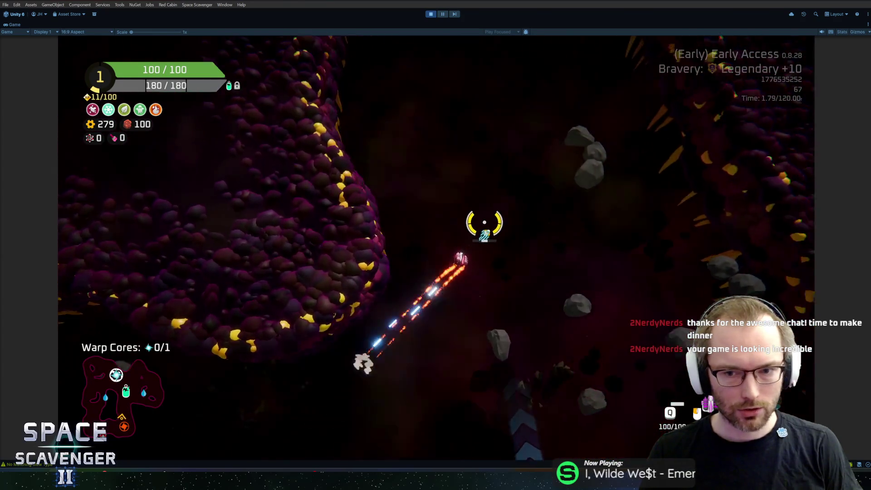
key(w)
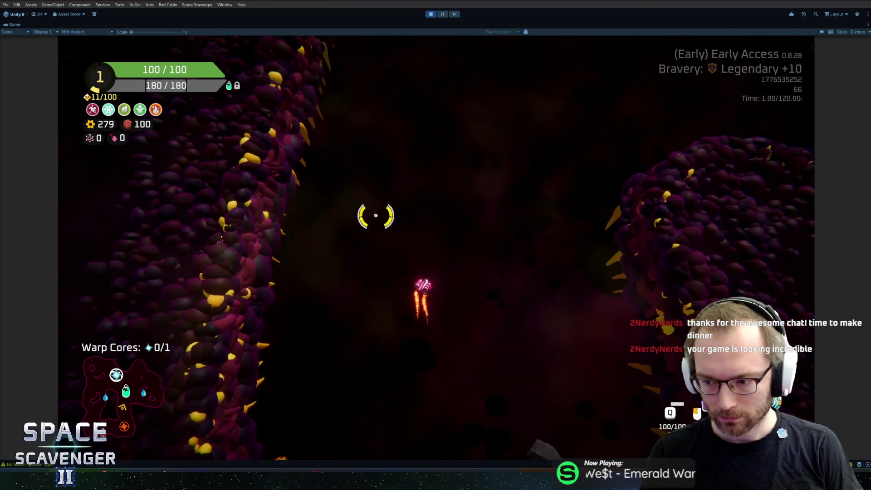
key(w)
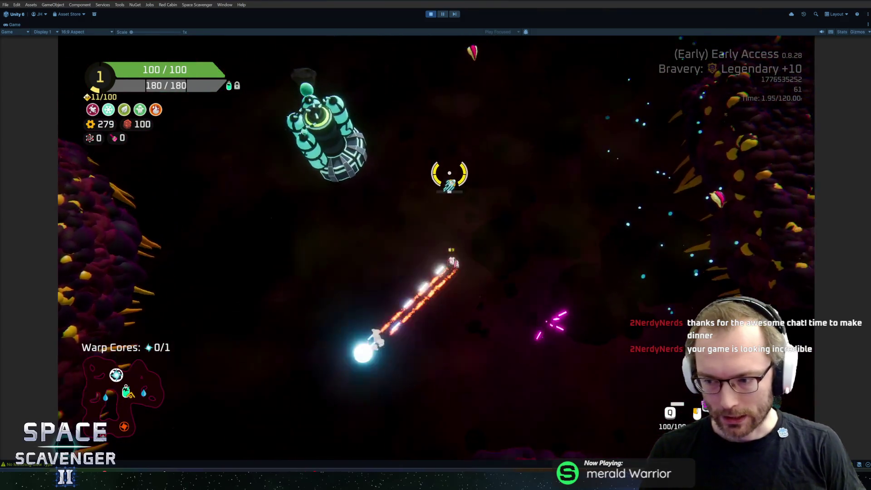
key(w)
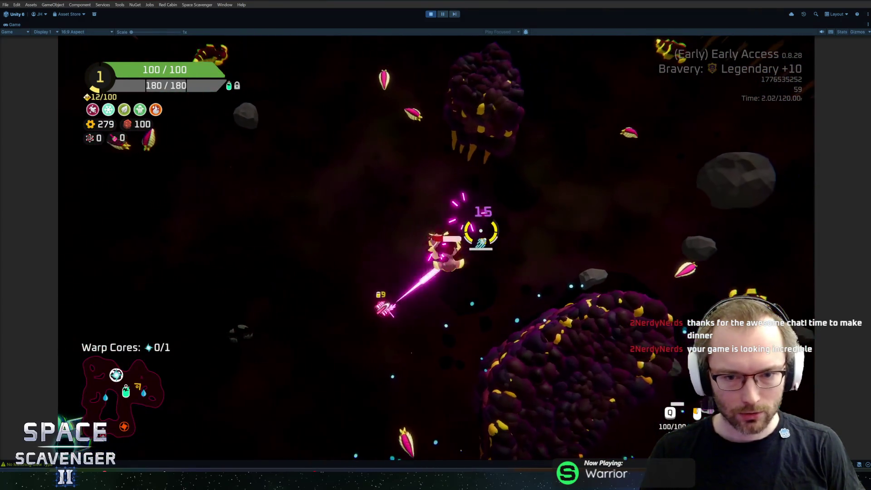
- Take the Large Solar Panel at the oxygen station, attach it, and grab the warp core
key(f)
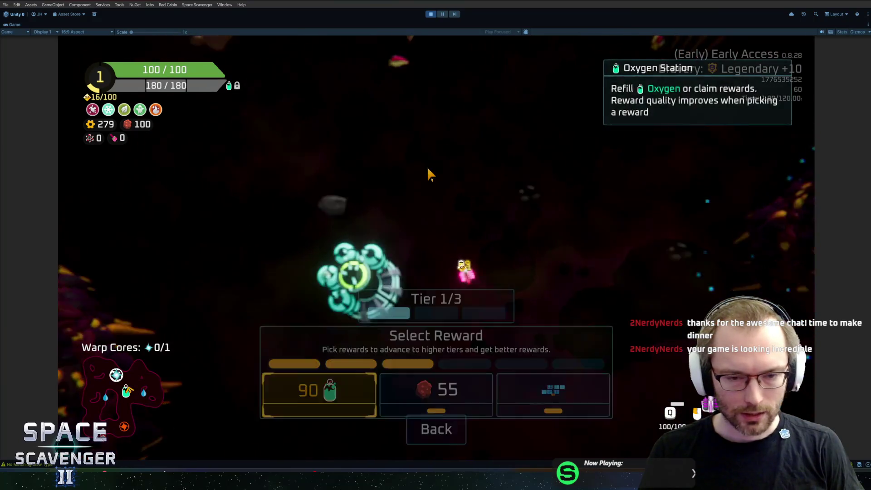
click(554, 386)
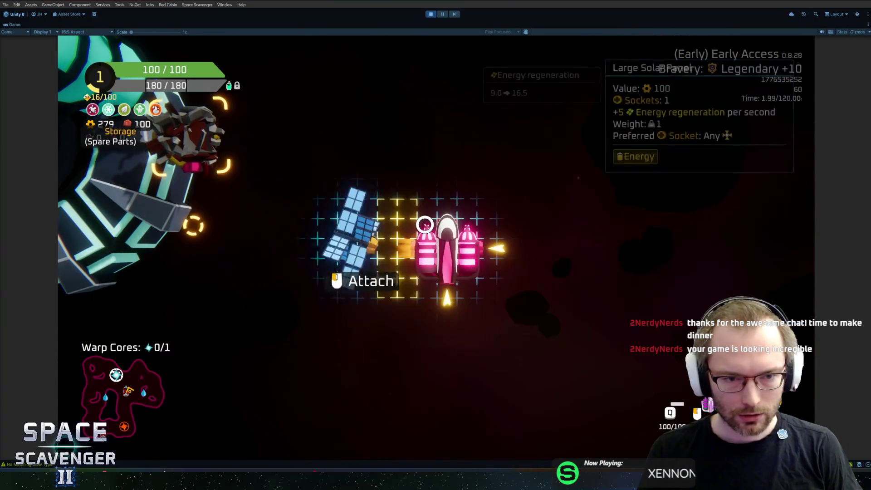
click(402, 177)
key(w)
key(w)
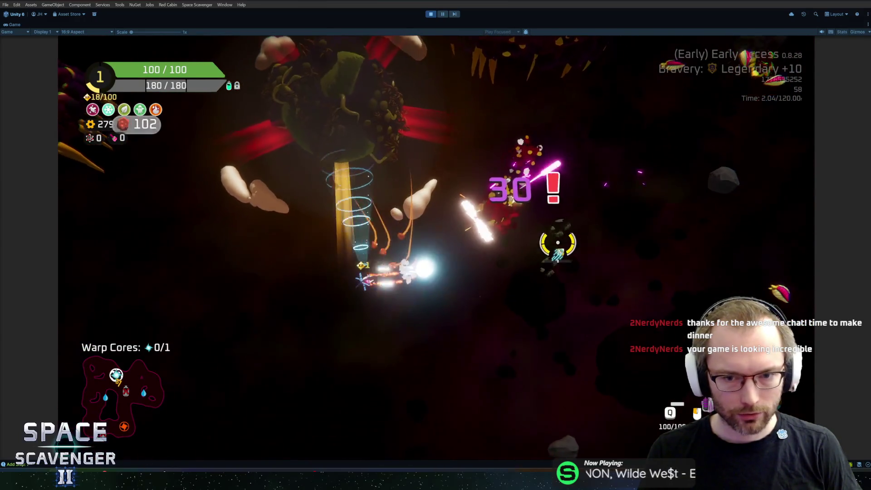
key(w)
key(w)
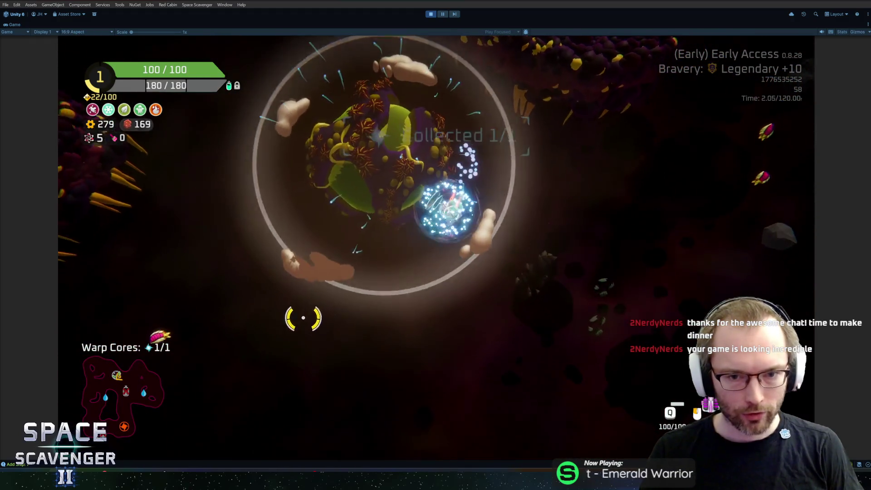
key(w)
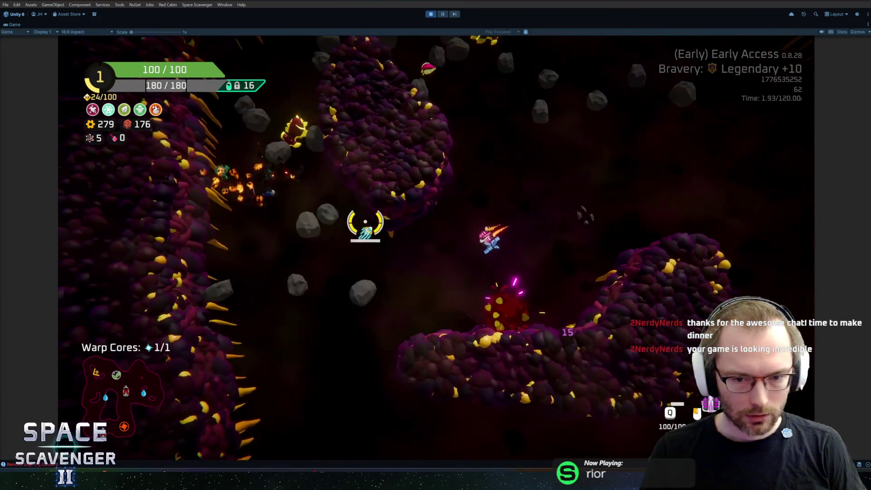
- Fly through the asteroids and cave while shooting, then warp out at the portal
key(w)
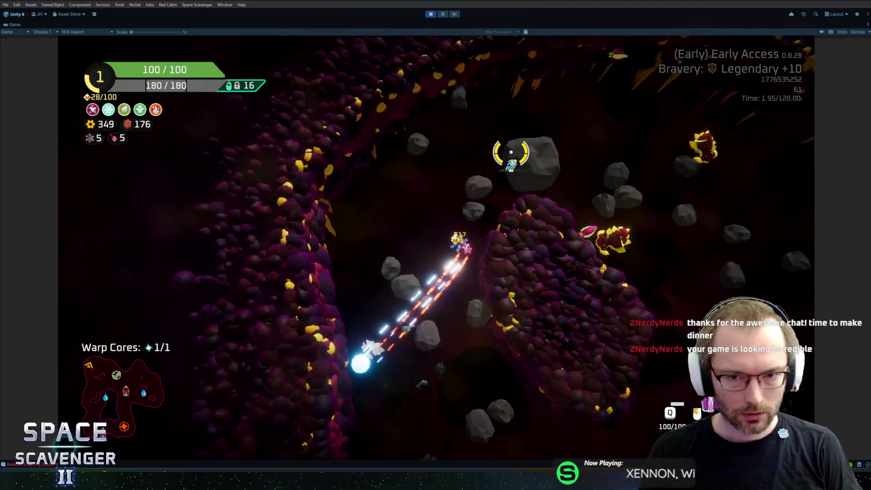
key(w)
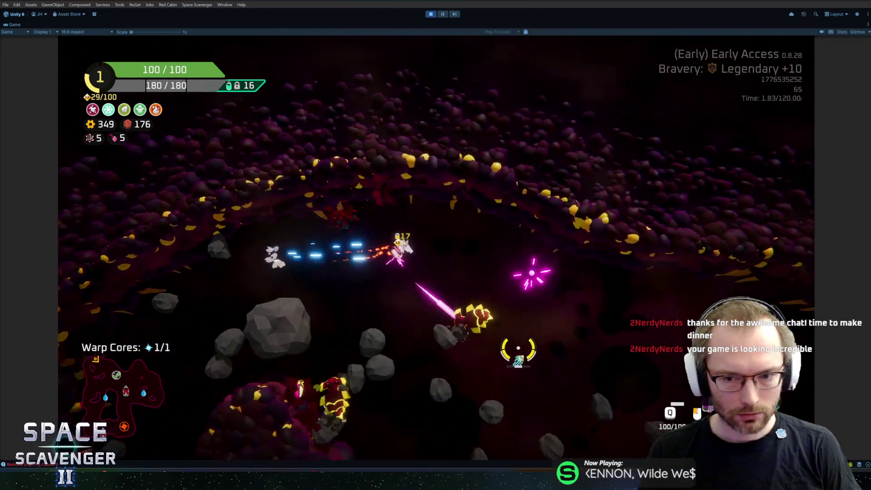
key(w)
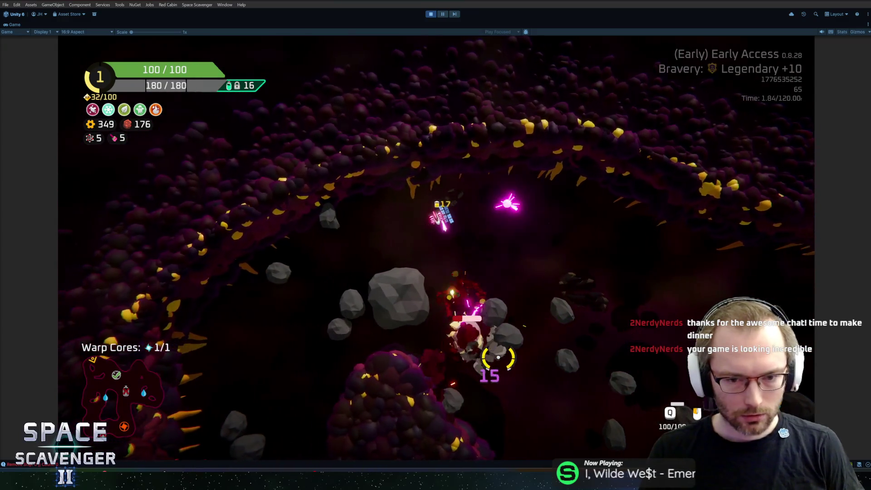
key(w)
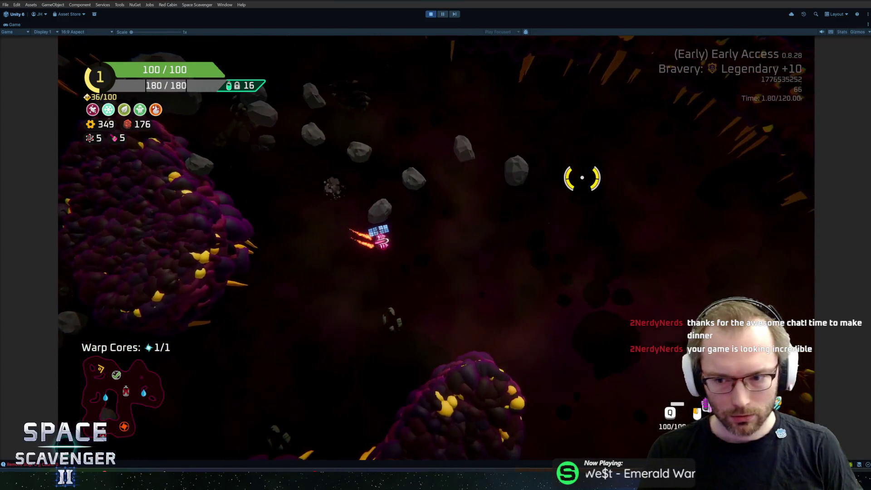
key(w)
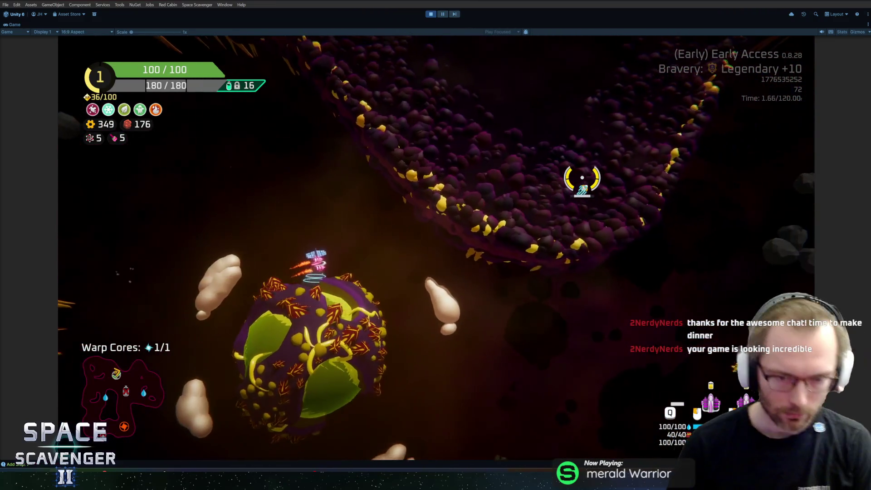
key(w)
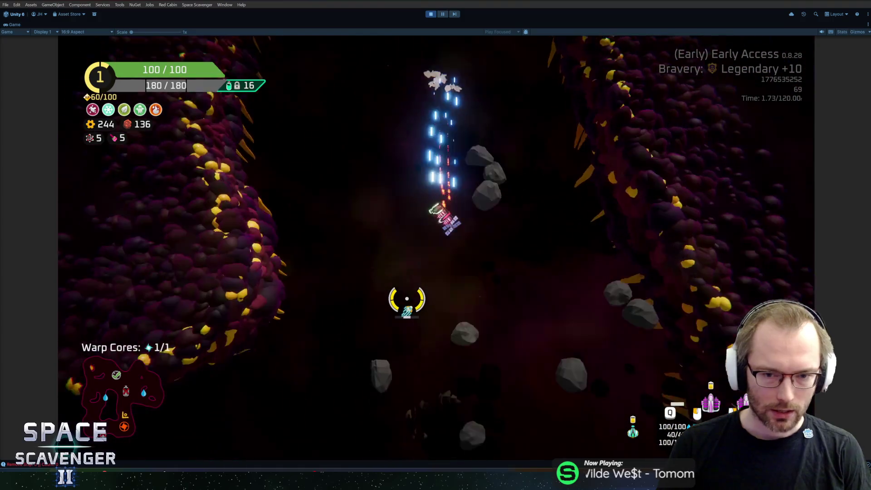
key(f)
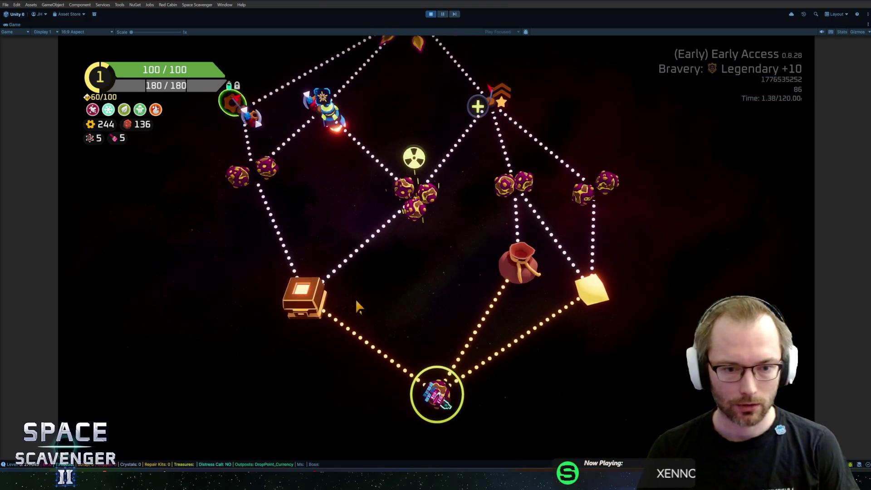
- Travel to the Drop point, take the Body module for 125 health, and warp out
click(310, 308)
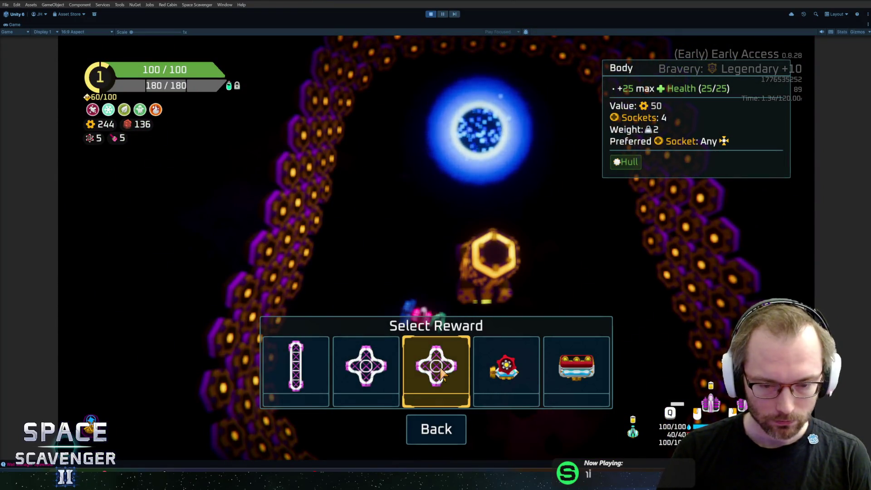
click(438, 370)
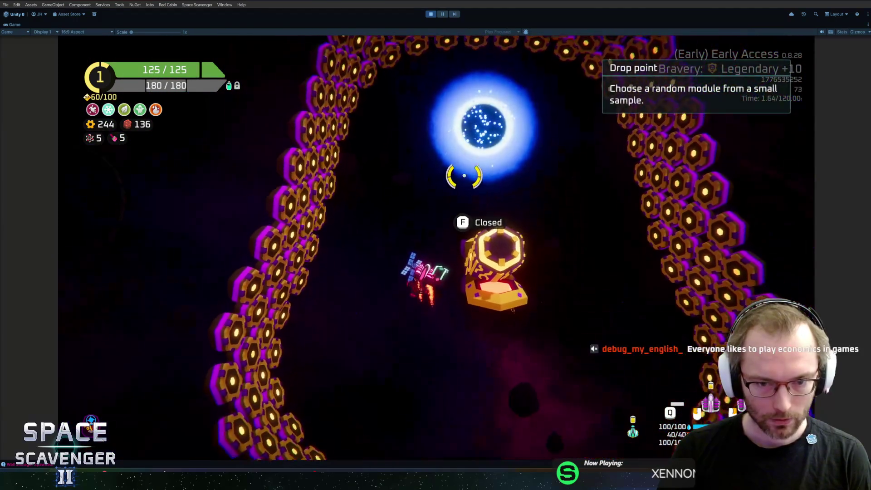
key(w)
key(f)
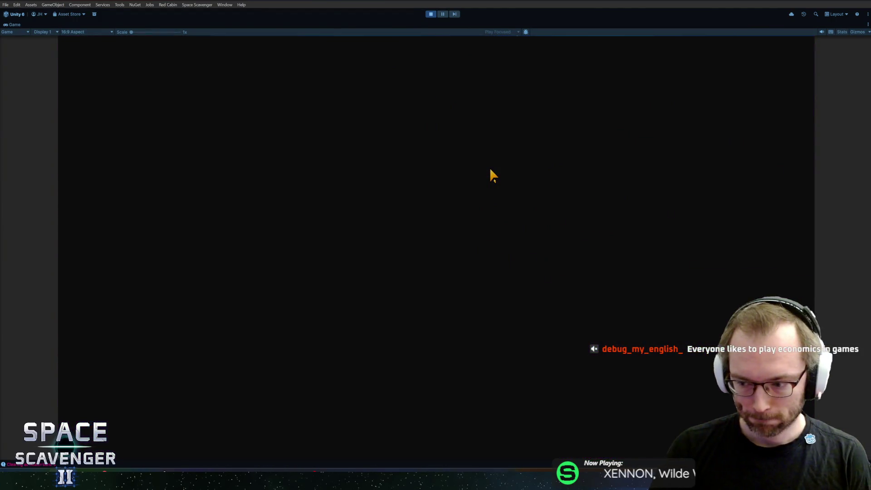
- Choose the next planet, land at the oxygen station and claim the 110 coin reward
click(501, 331)
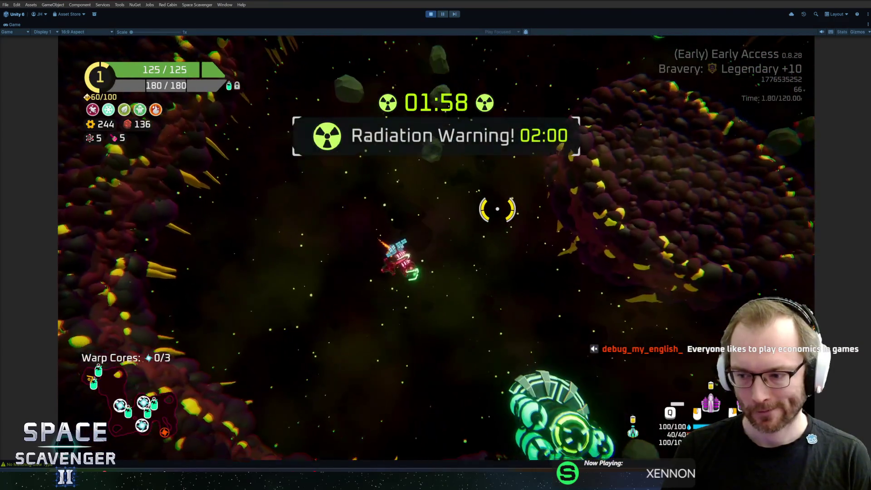
key(s)
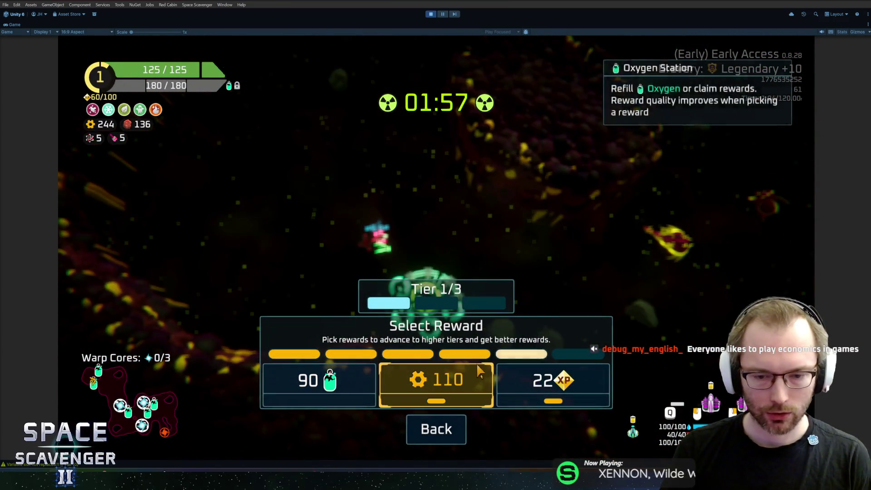
key(d)
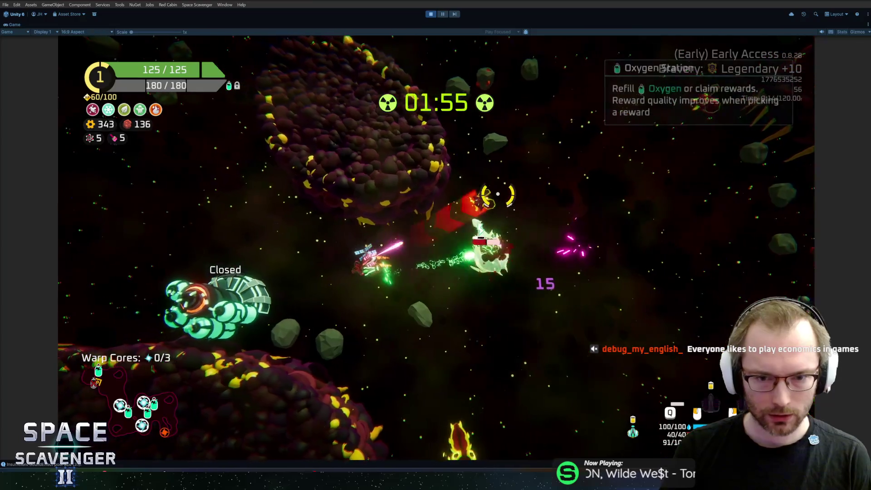
- Fly through the asteroid field fighting enemies, heading down-left back toward the Oxygen Station
key(a)
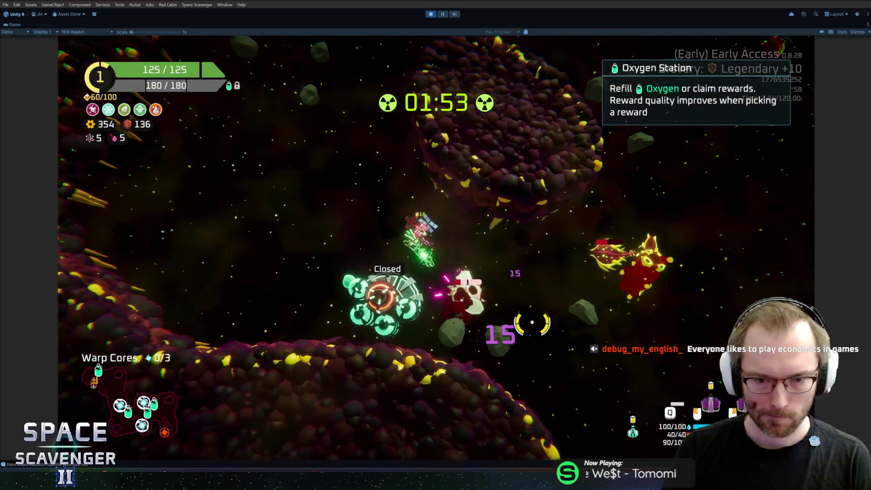
key(d)
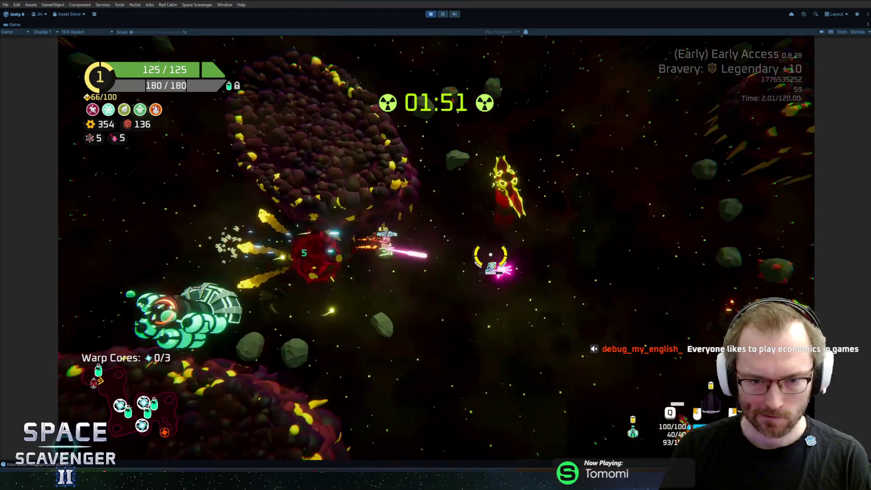
key(a)
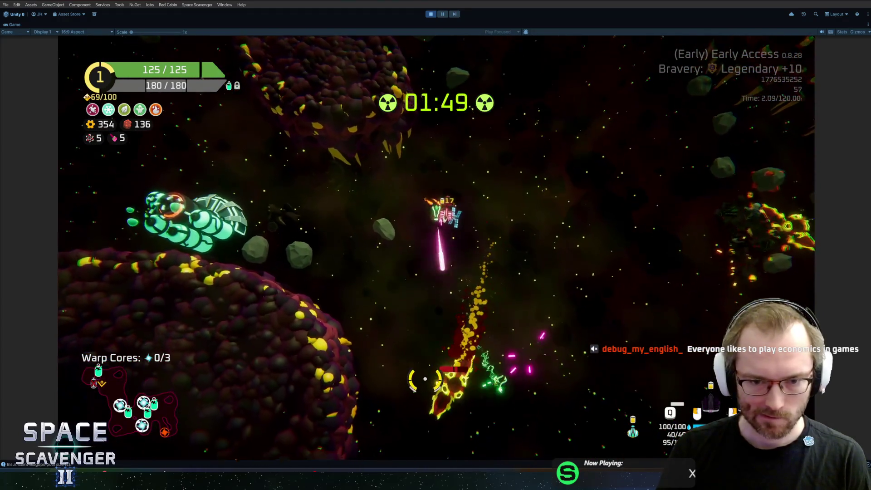
key(d)
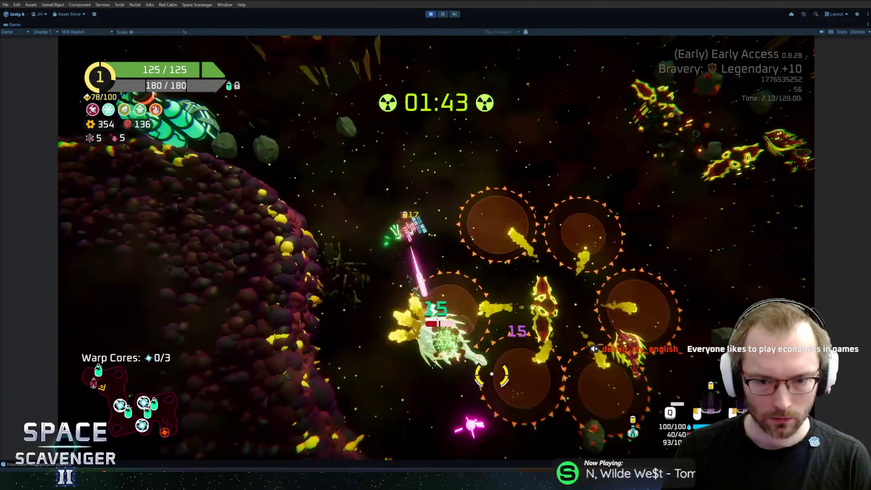
key(a)
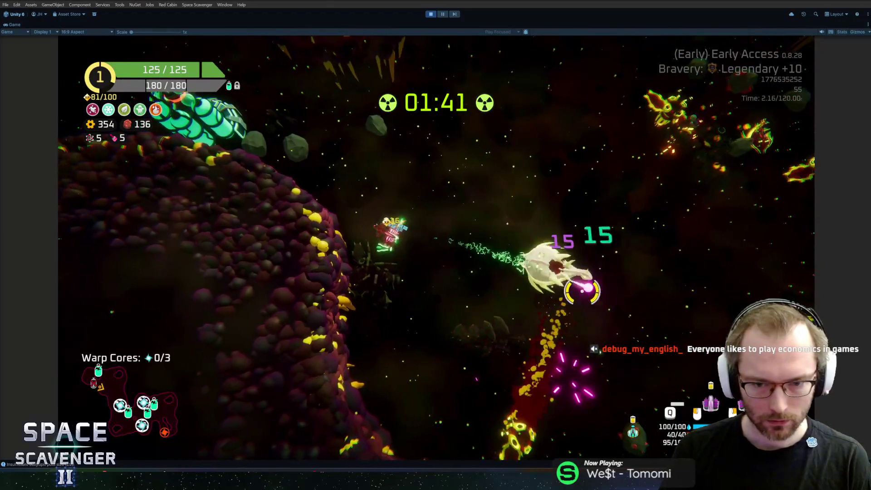
key(d)
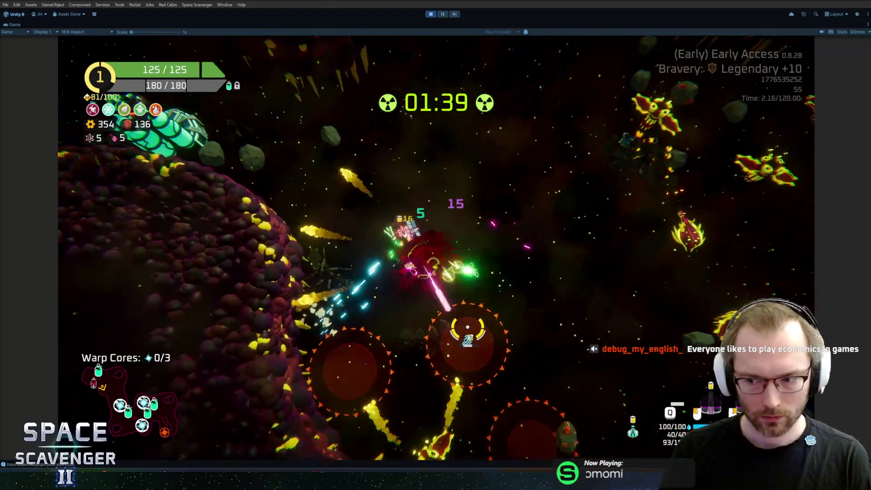
key(w)
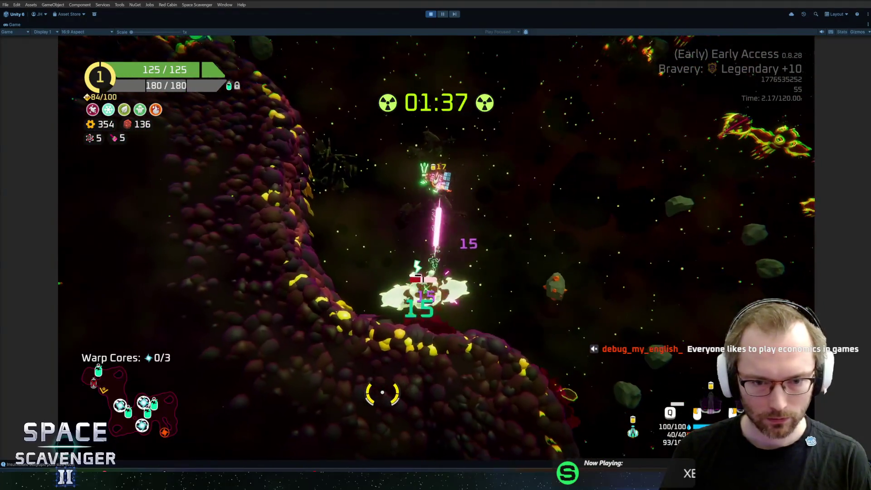
key(w)
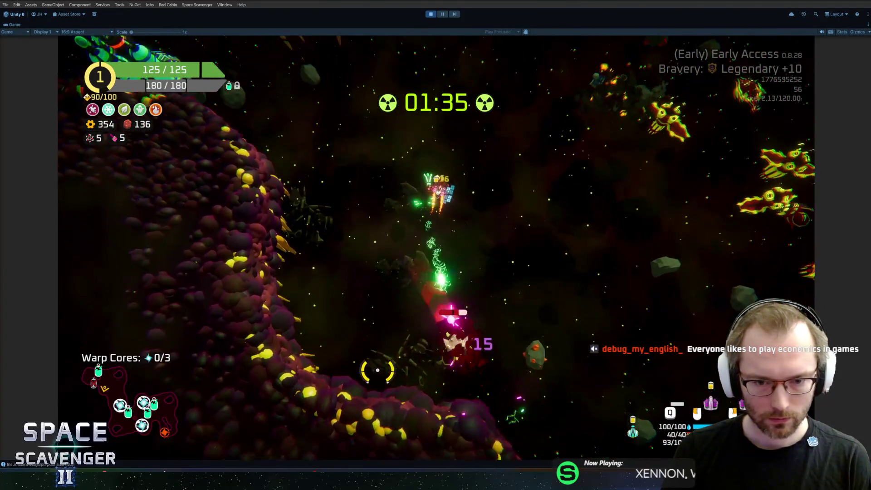
key(s)
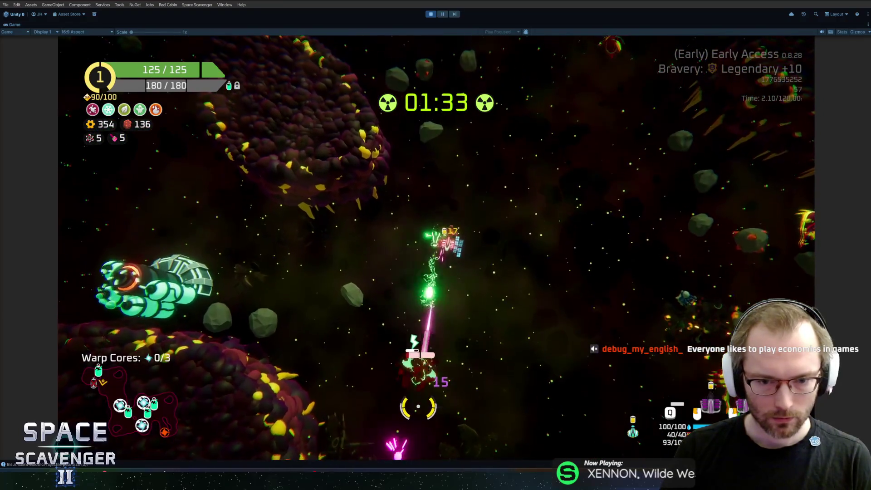
key(s)
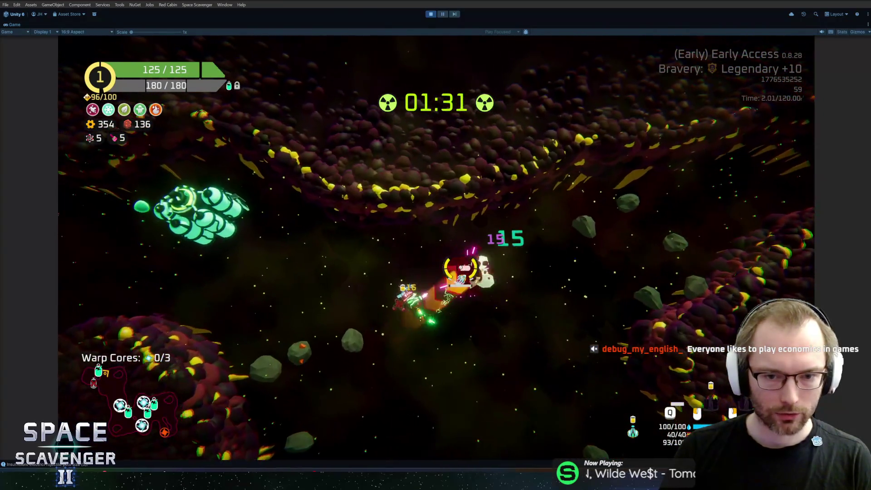
key(s)
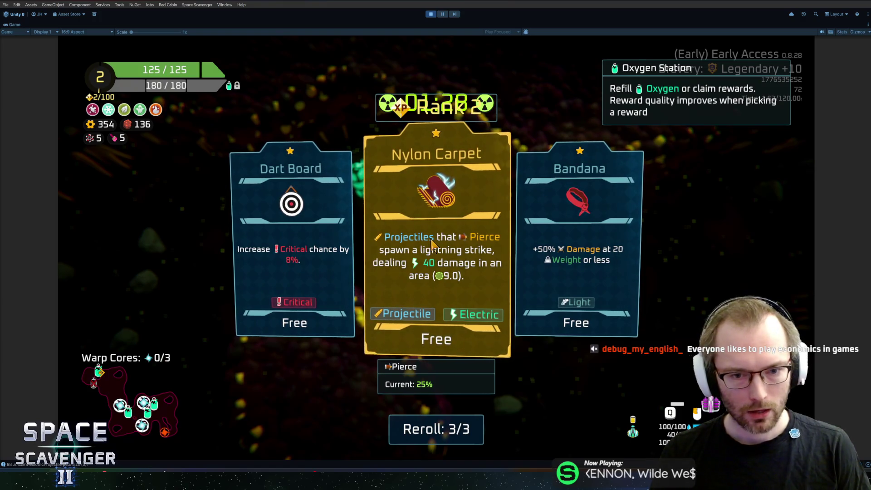
- Compare the rank 2 cards and take the Dart Board reward
key(Left)
key(Right)
key(Left)
key(Return)
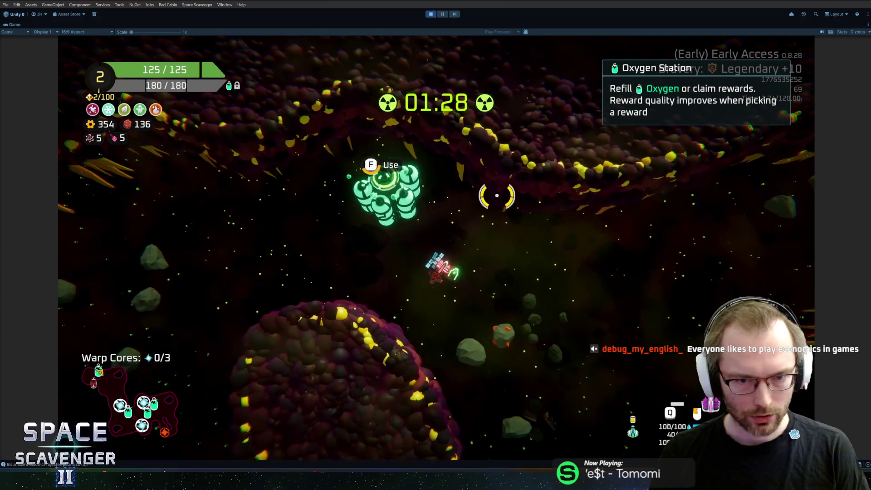
- Claim a reward from the Oxygen Station, fly off, and bring up the ship stats overview
key(f)
click(483, 399)
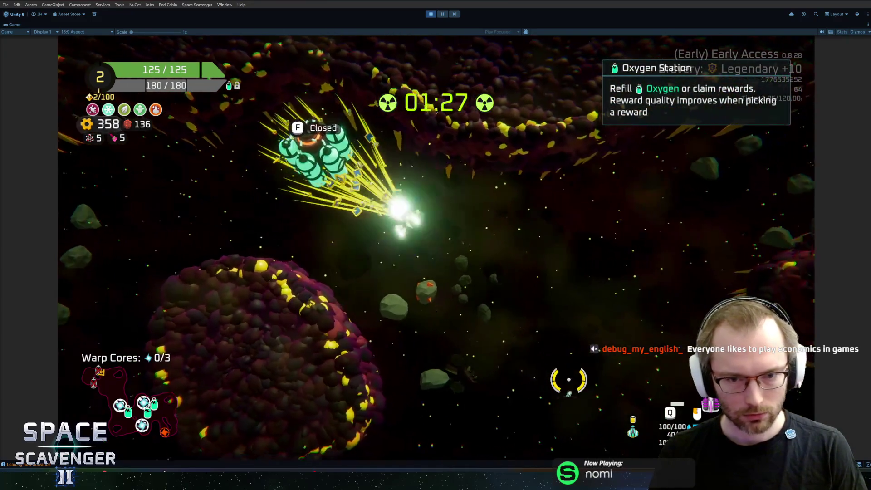
key(s)
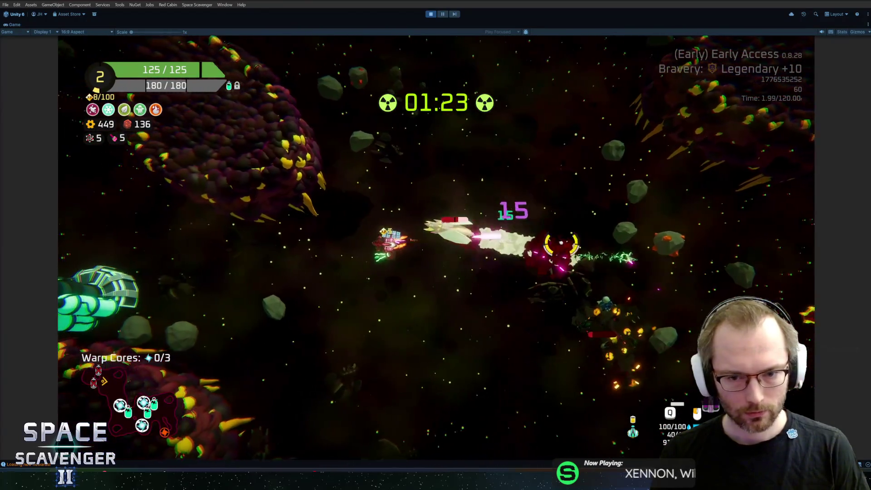
key(Tab)
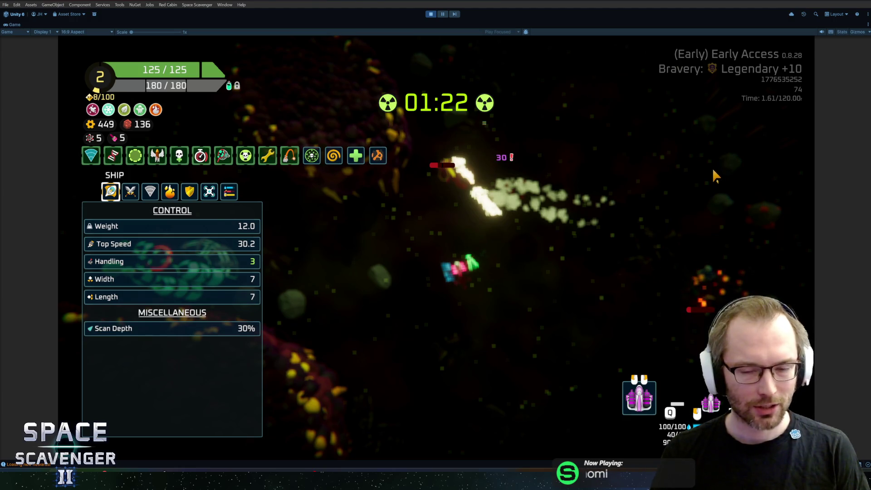
- Reopen the stats overview and read the Snipers and Dangerous Planets anomalies and Capsule module stats
key(Tab)
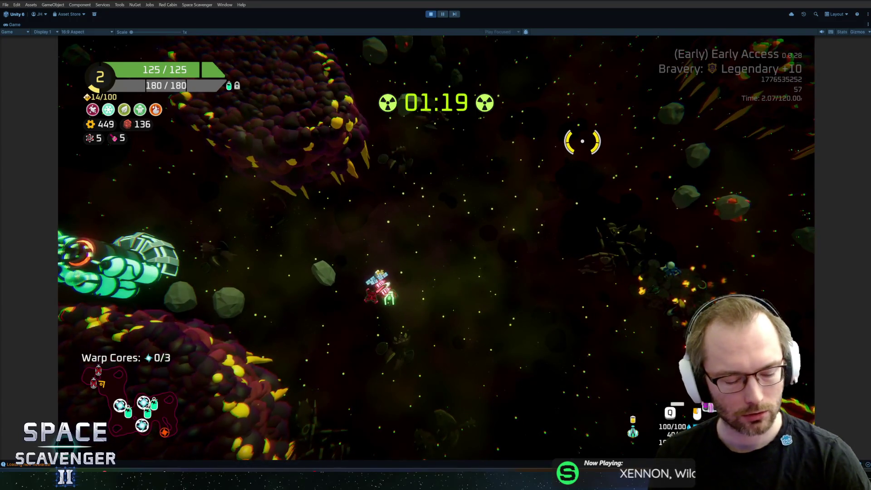
key(Tab)
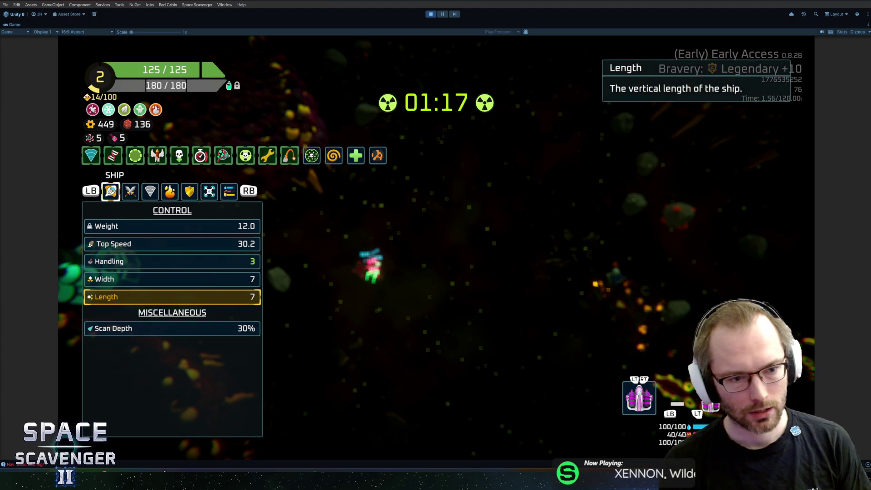
click(90, 156)
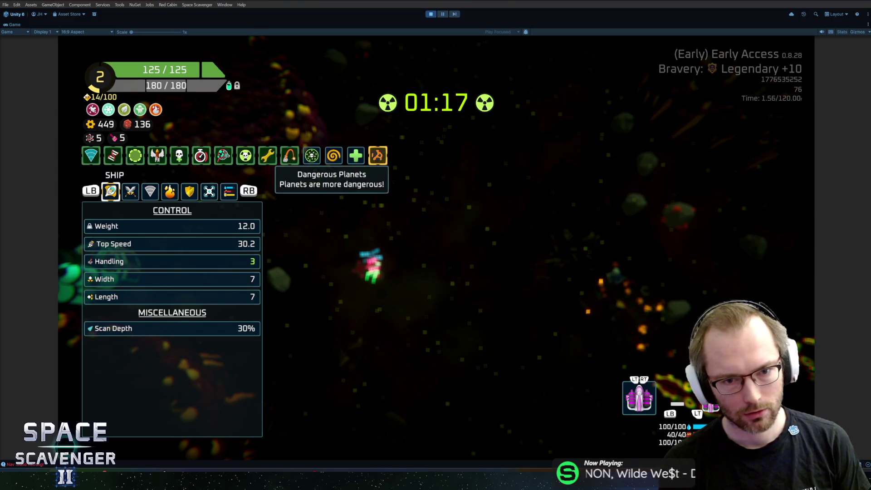
click(639, 397)
click(377, 156)
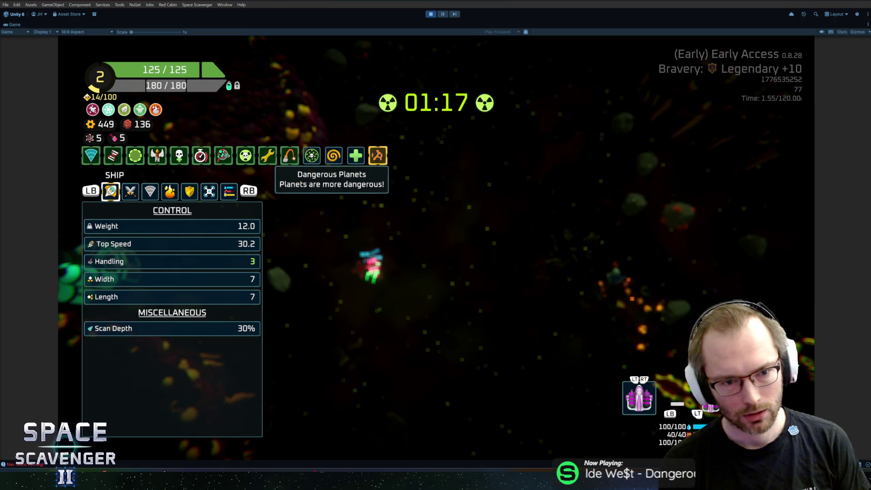
click(639, 397)
click(91, 155)
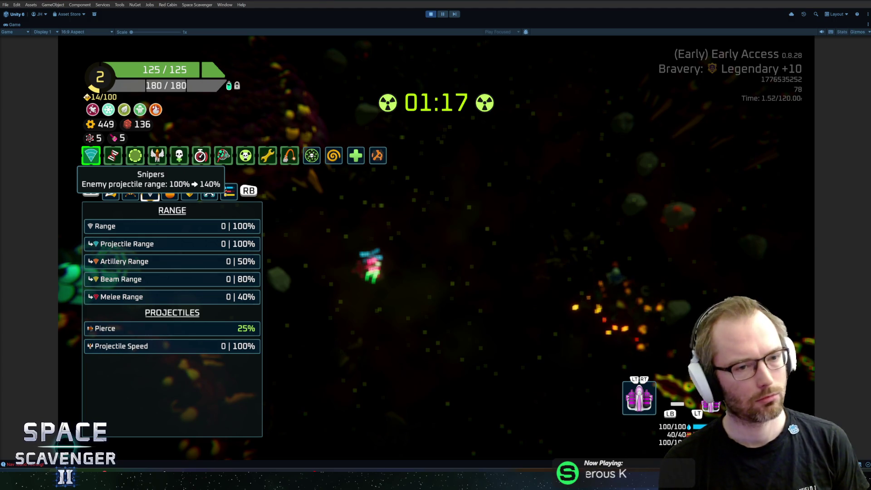
- Browse the status effects, defense and drone stats, checking Recharge speed, Battery Size and Damage
key(e)
key(Down)
key(Down)
key(Down)
key(Down)
key(Down)
key(Down)
key(Down)
key(Down)
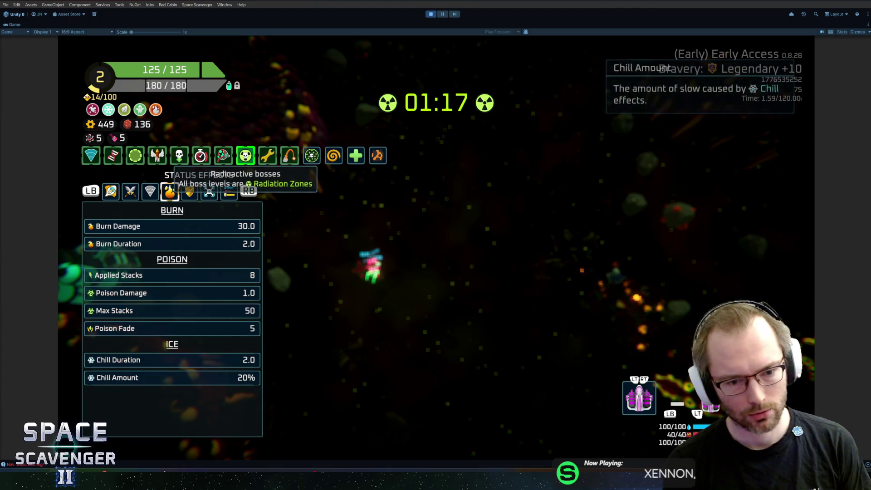
key(Right)
key(Right)
key(Down)
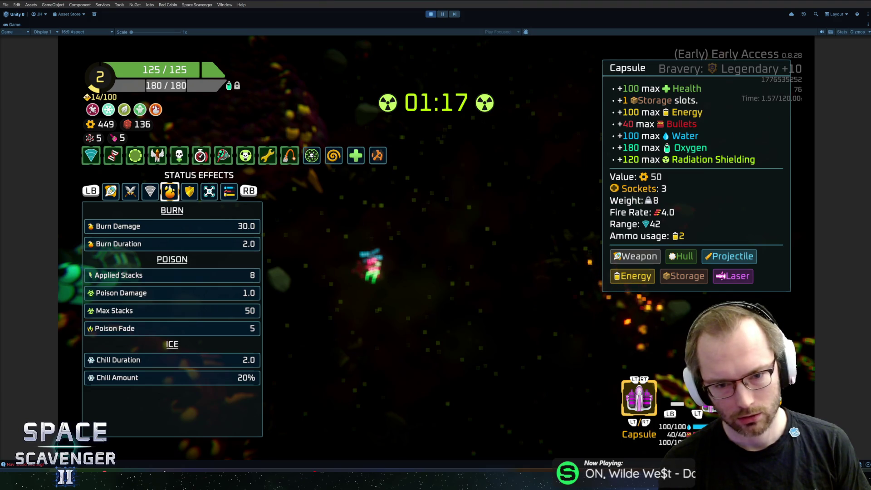
key(e)
key(e)
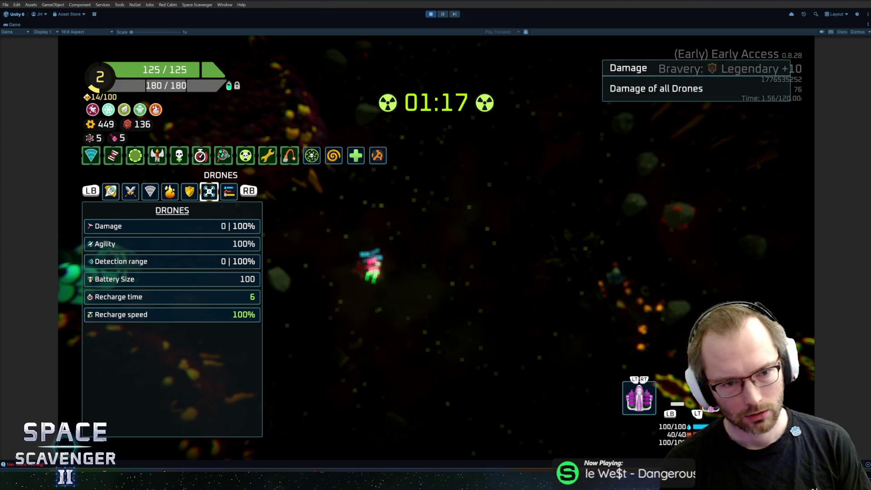
key(Up)
key(Down)
key(Down)
key(Down)
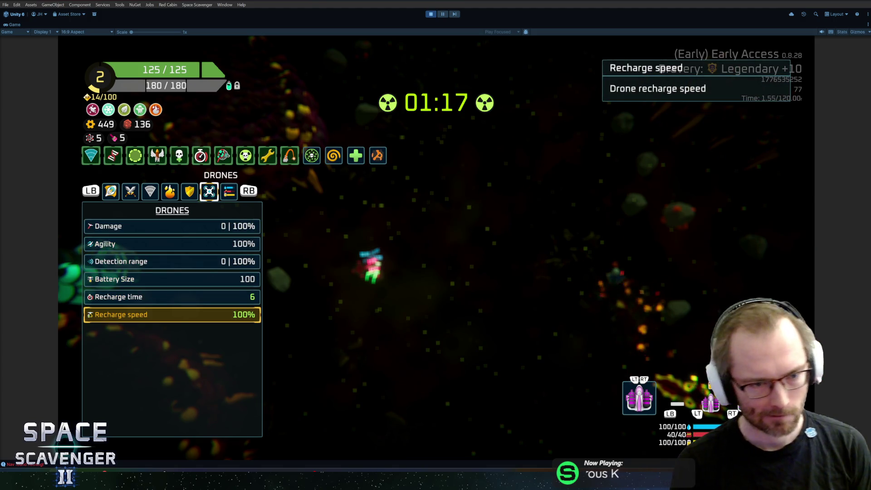
key(Up)
key(Up)
key(Up)
key(Up)
key(Up)
key(Up)
key(Down)
key(Up)
key(Down)
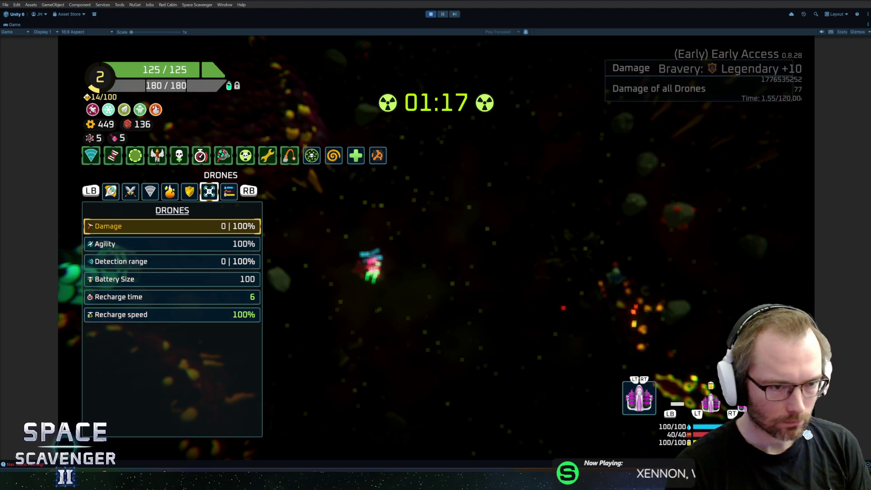
- Review resources, Bullets and Projectile Range stats plus the Larger Areas, Strong Bosses and Snipers anomalies
key(Up)
key(e)
key(Up)
key(Down)
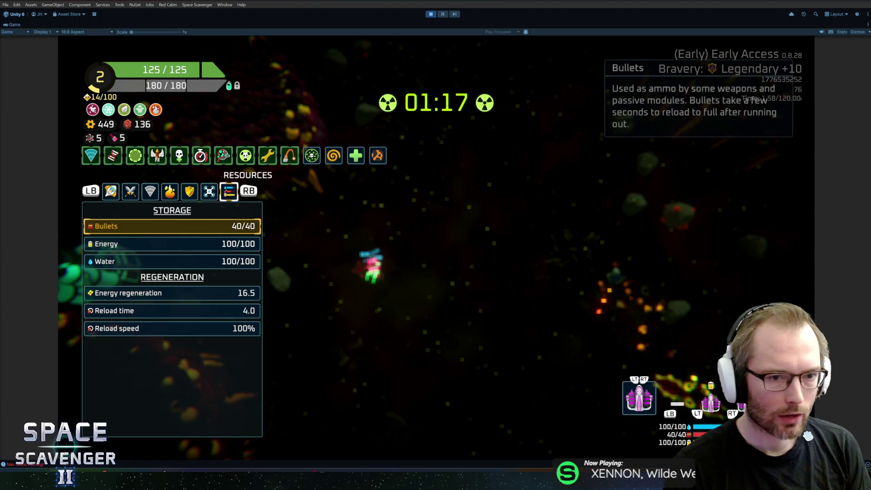
key(Up)
key(Down)
key(Up)
key(Up)
key(Right)
key(q)
key(q)
key(q)
key(q)
key(Down)
key(Down)
key(Down)
key(Up)
key(Up)
key(Up)
key(Down)
key(Down)
key(Down)
key(Up)
key(Up)
key(Up)
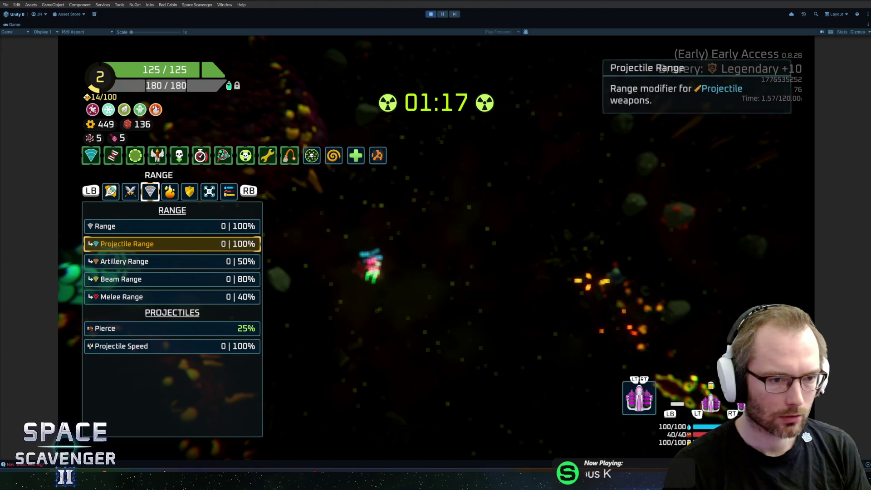
key(Down)
key(Down)
key(Down)
key(Down)
key(Up)
key(Up)
key(Up)
key(Up)
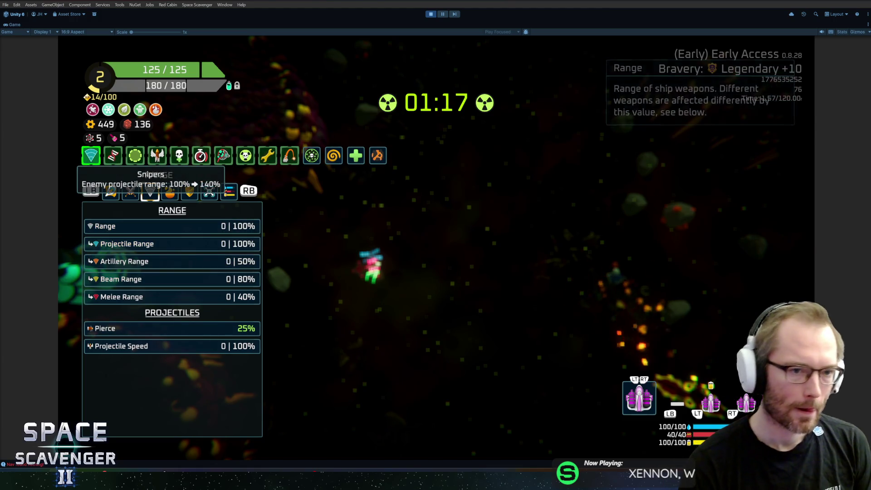
- Check the Strong Bosses, Fast Artillery and Slow resistance anomalies, then close the overview and go to Rider
key(Right)
key(Right)
key(Right)
key(Right)
key(Right)
key(Right)
key(Right)
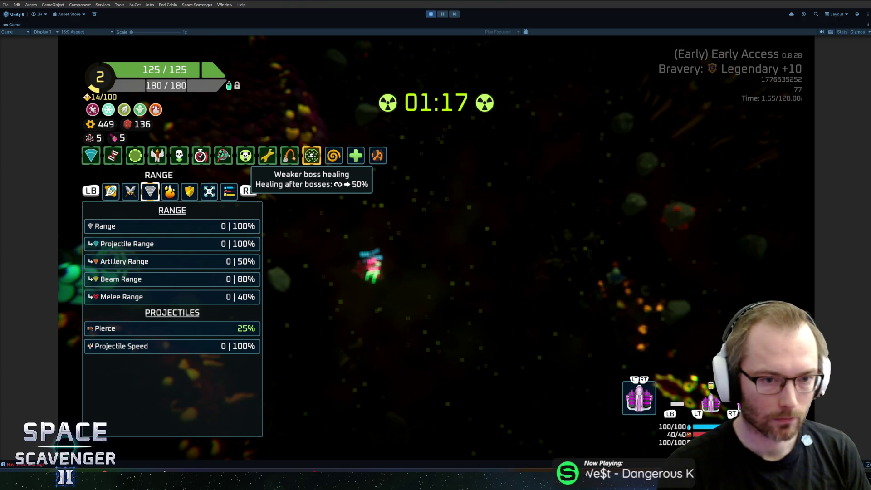
key(Left)
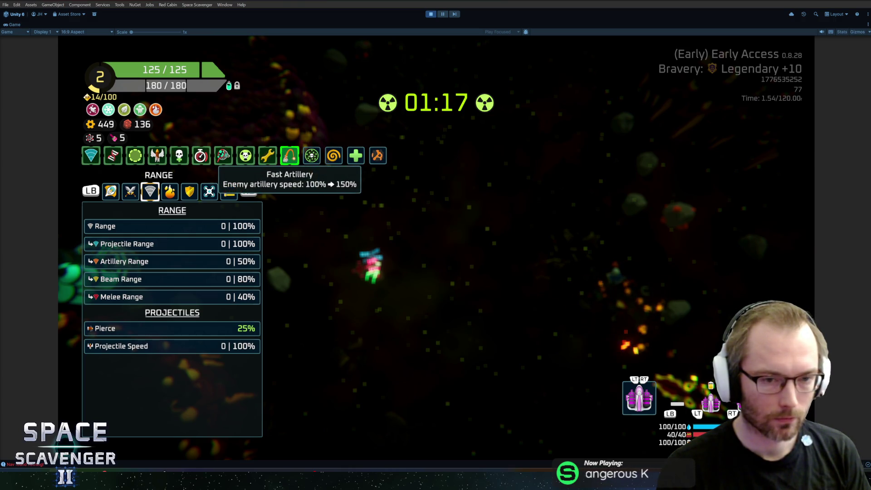
key(Left)
key(Left)
key(Left)
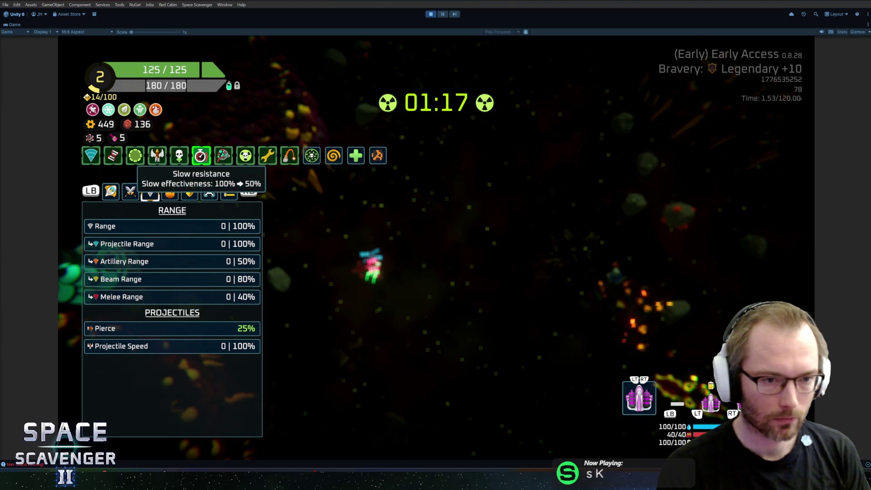
key(Escape)
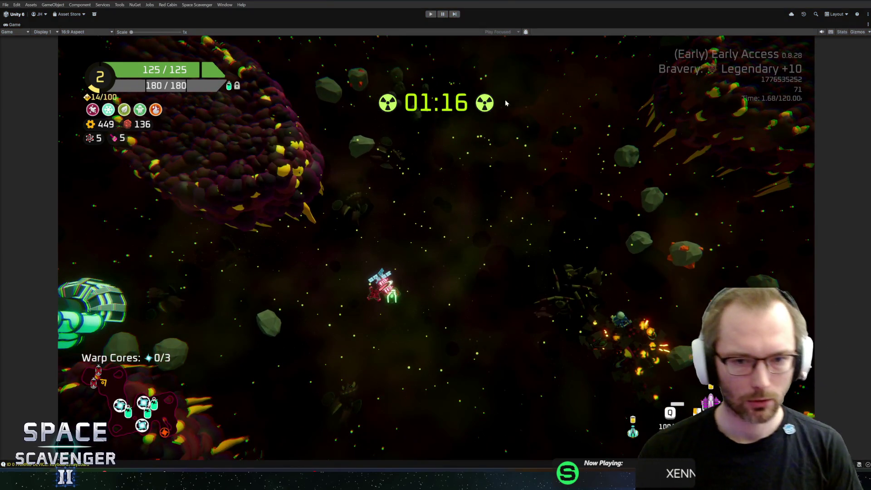
key(alt+Tab)
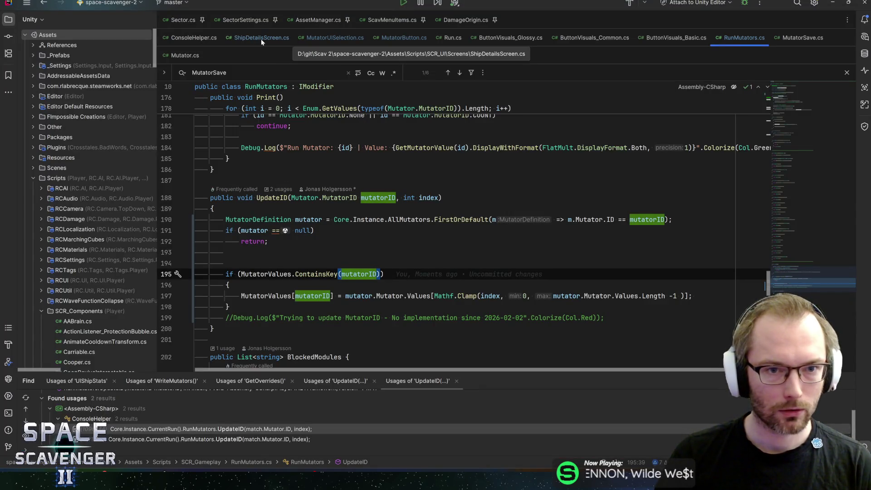
- In MutatorButton.cs line 148, switch selectedCorners.color to onColors.focusedColor and return to Unity
click(404, 38)
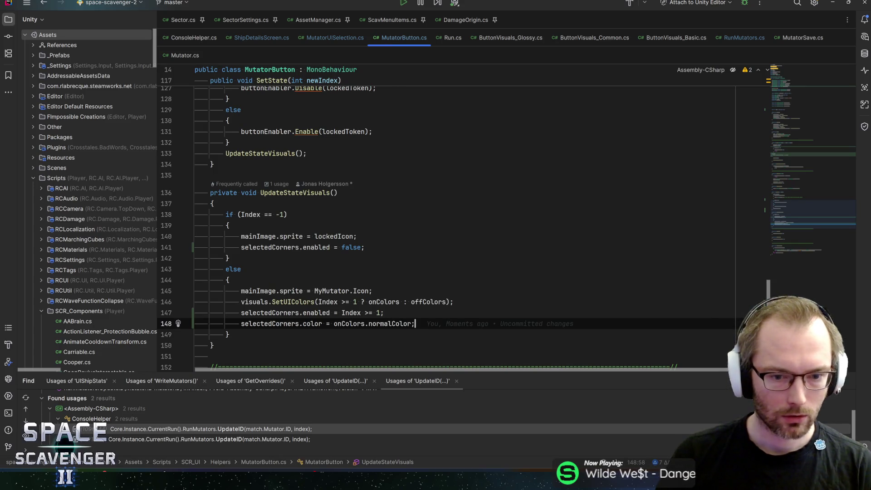
text(f)
key(Return)
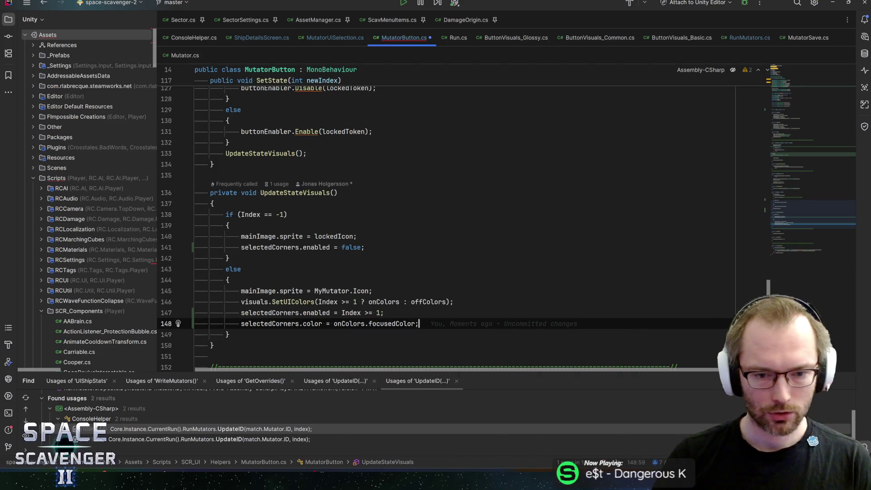
key(alt+Tab)
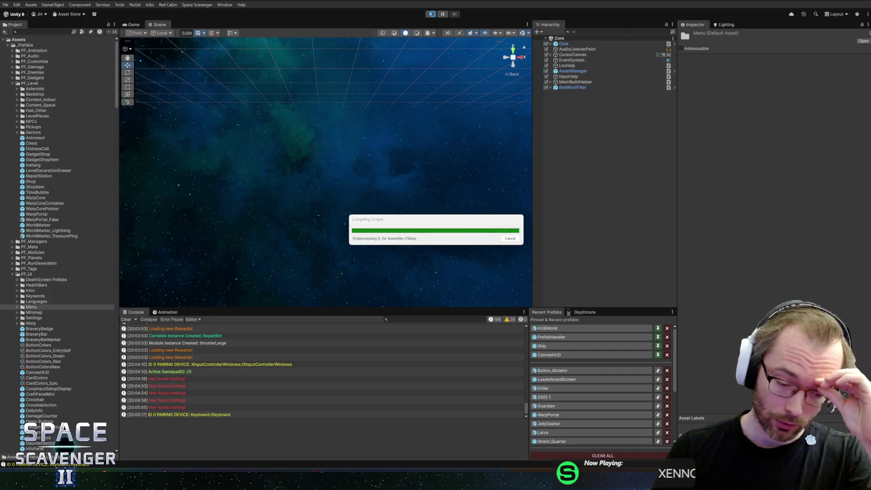
- Enter play mode with a maximized Game view and fly into the trial portal to start the trial
click(432, 15)
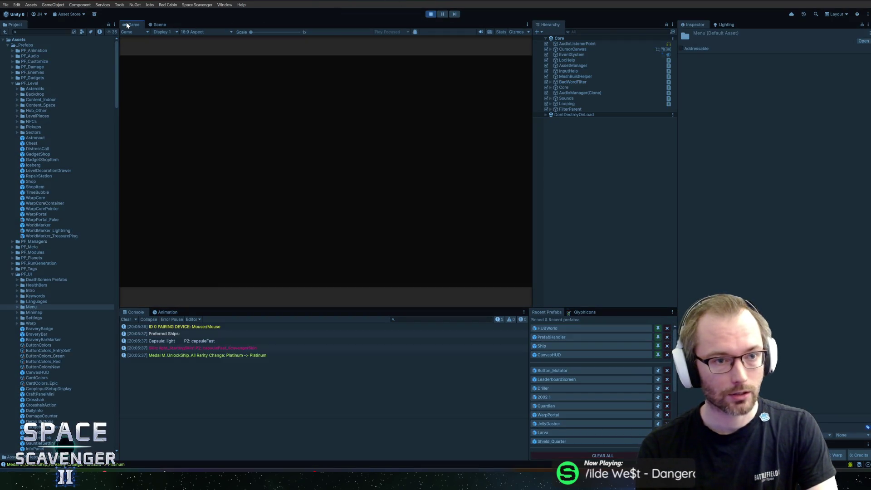
double_click(129, 25)
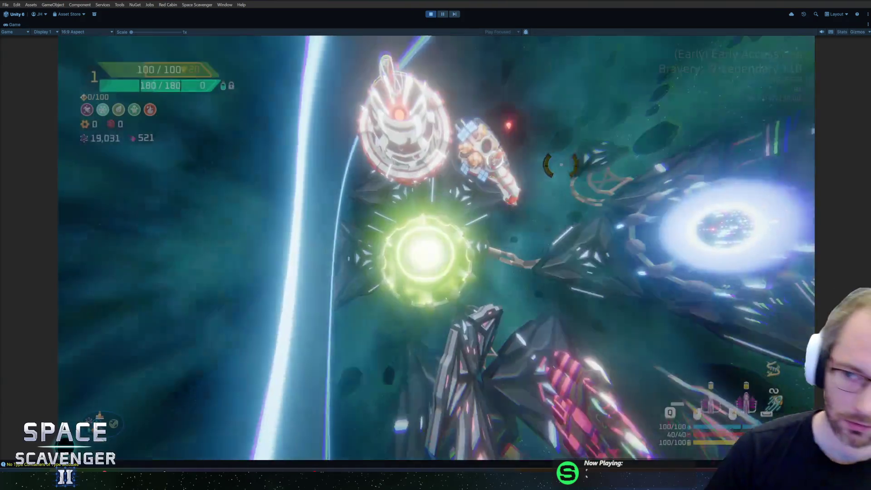
key(w)
key(e)
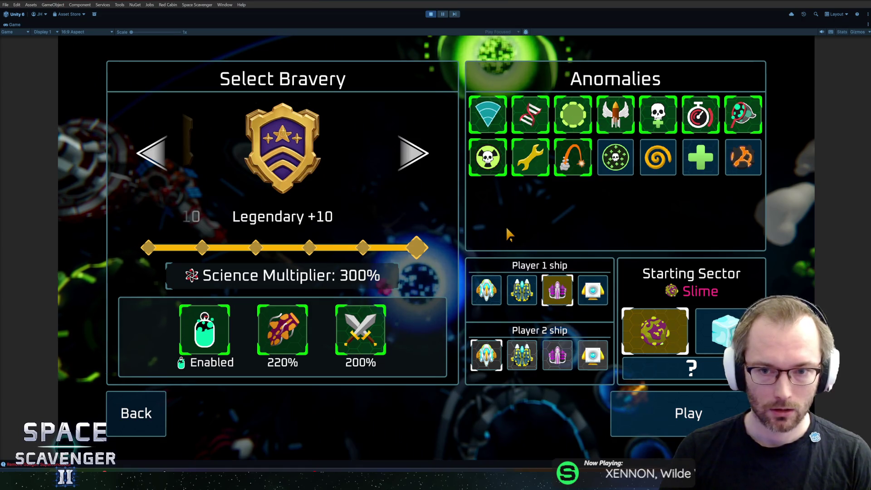
- Step through the anomaly tiles, reading Larger Areas, Mutations, Radioactive bosses and Strong Bosses
mouse_move(565, 163)
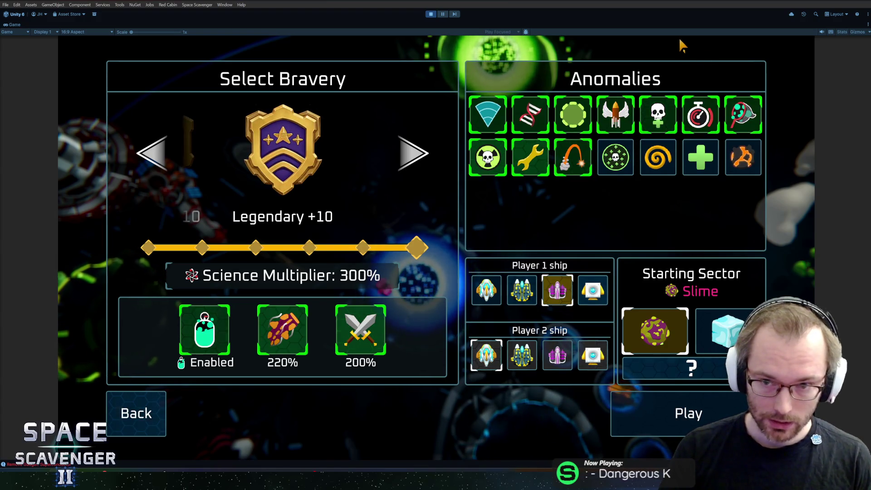
key(Left)
key(Left)
key(Left)
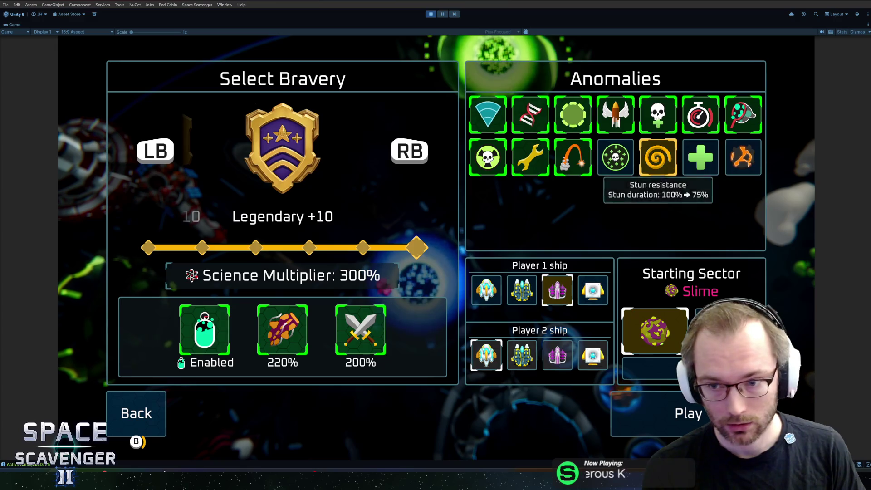
key(Left)
key(Up)
key(Right)
key(Right)
key(Right)
key(Right)
key(Left)
key(Left)
key(Left)
key(Left)
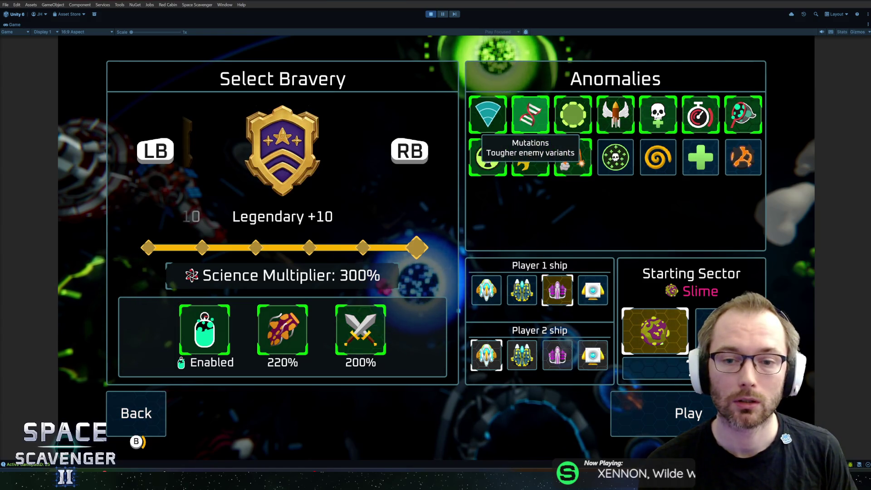
key(Left)
key(Down)
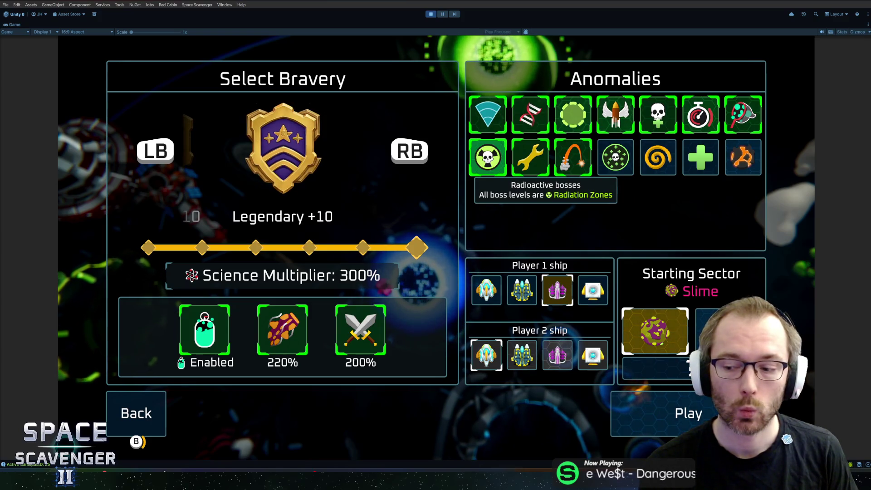
key(Right)
key(Right)
key(Up)
key(Right)
key(Right)
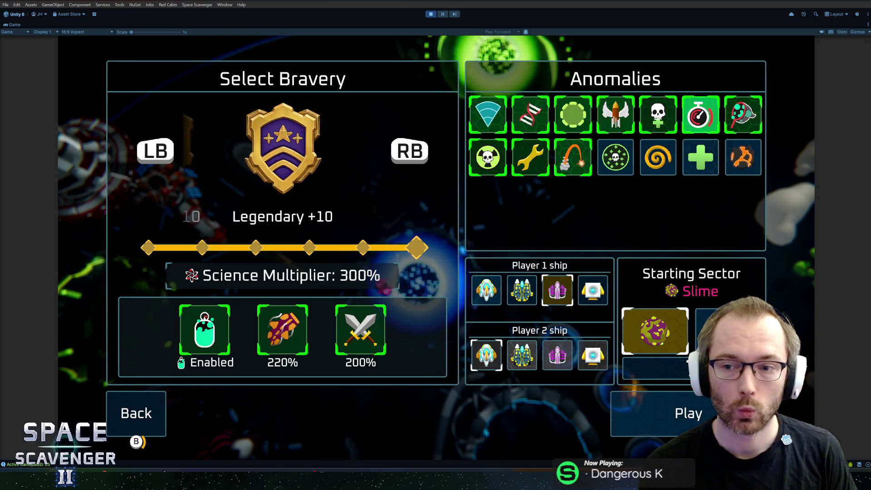
- Move focus across Stun resistance, Short breaths, Fast Projectiles, Radioactive bosses and Larger Areas tiles
key(Right)
key(Right)
key(Left)
key(Left)
key(Left)
key(Down)
key(Right)
key(Right)
key(Left)
key(Right)
key(Right)
key(Up)
key(Left)
key(Left)
key(Left)
key(Left)
key(Left)
key(Left)
key(Left)
key(Right)
key(Up)
key(Up)
key(Up)
key(Right)
key(Right)
key(Left)
key(Left)
key(Left)
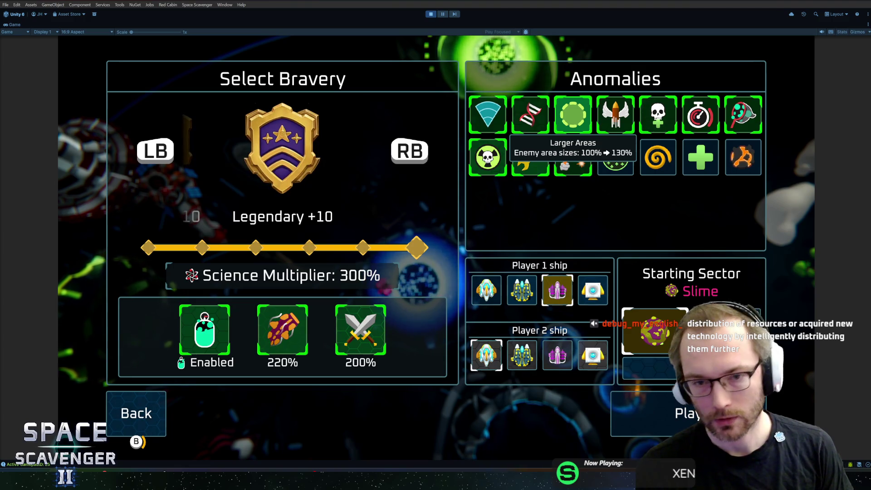
key(Left)
key(Left)
key(Down)
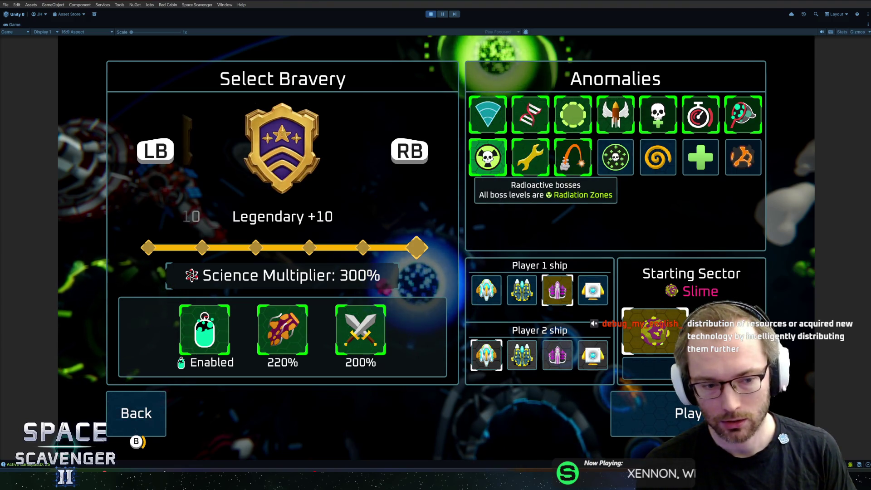
key(Right)
key(Right)
key(Up)
key(Down)
key(Up)
key(Right)
key(Right)
key(Right)
key(Left)
key(Left)
key(Left)
- Turn off the Larger Areas and Mutations anomalies, then turn them back on
key(Left)
key(Return)
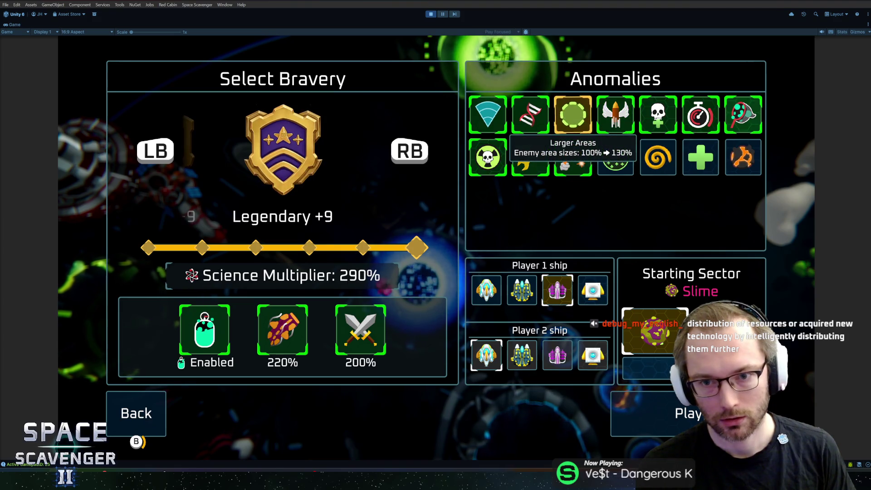
key(Left)
key(Return)
key(Down)
key(Right)
key(Up)
key(Return)
key(Left)
key(Return)
key(Right)
key(Right)
key(Right)
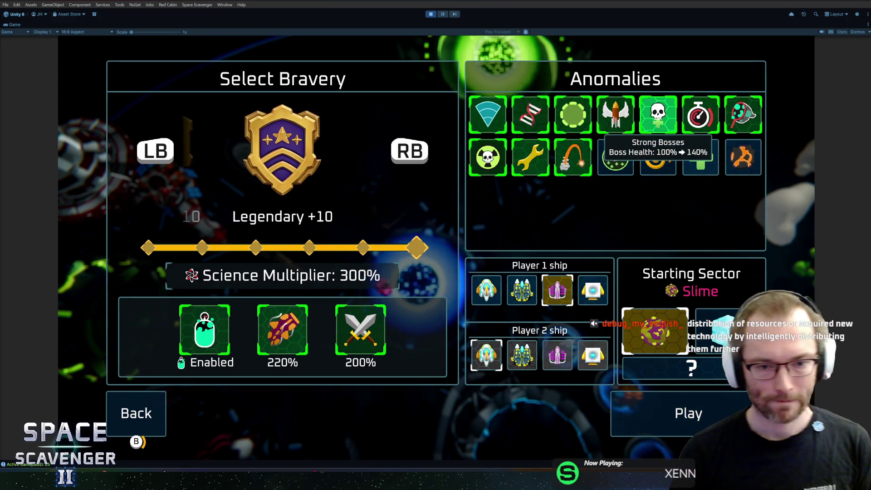
- Stop play mode and copy the Title Focused colour from ButtonColors_Green
key(ctrl+p)
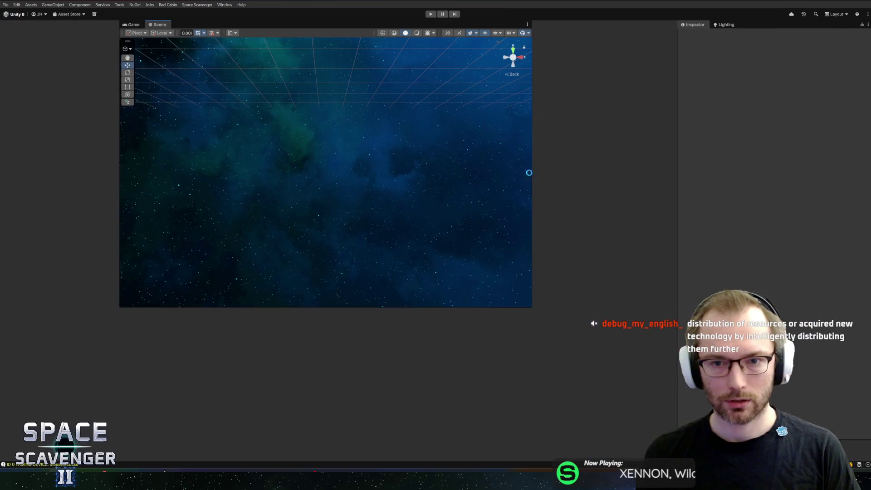
click(38, 355)
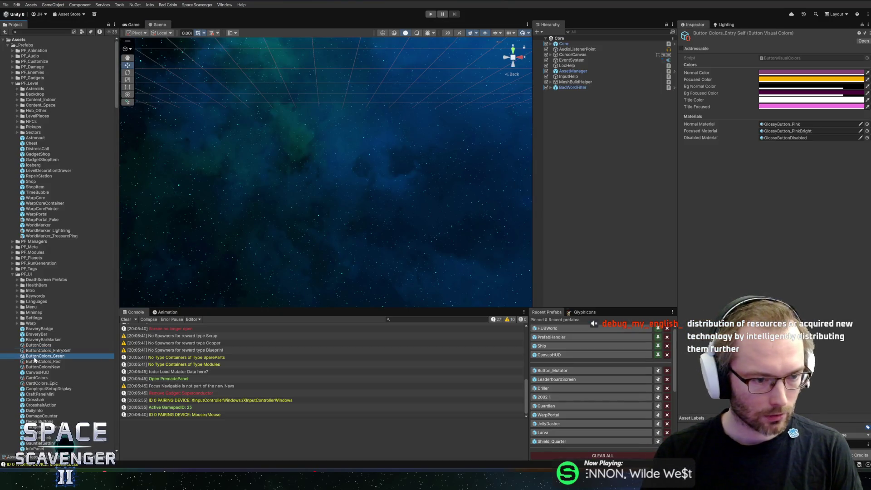
right_click(765, 107)
click(782, 119)
key(alt+Tab)
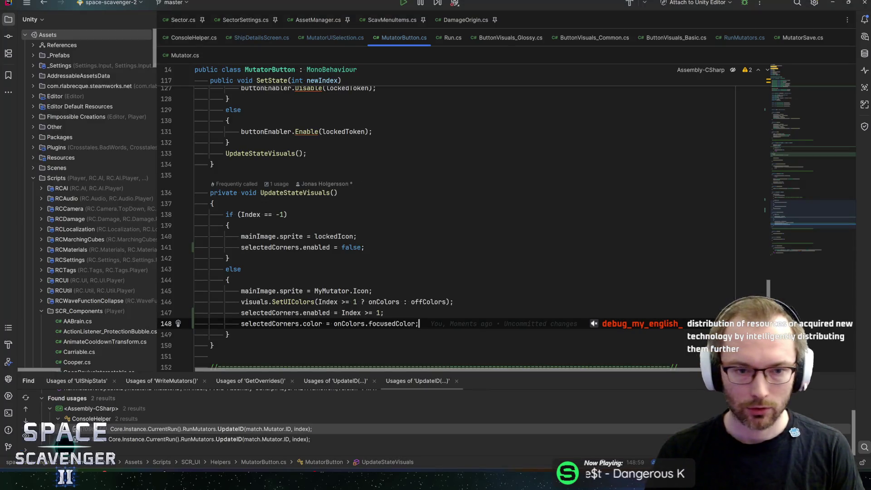
- Replace focusedColor with onColors.titleFocused on line 148, then recompile and relaunch the game in Unity
key(ctrl+BackSpace)
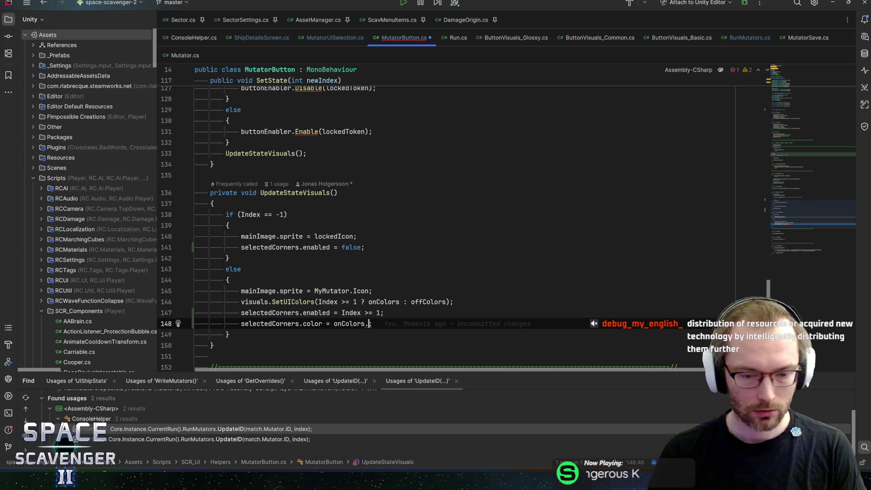
text(titl)
key(Down)
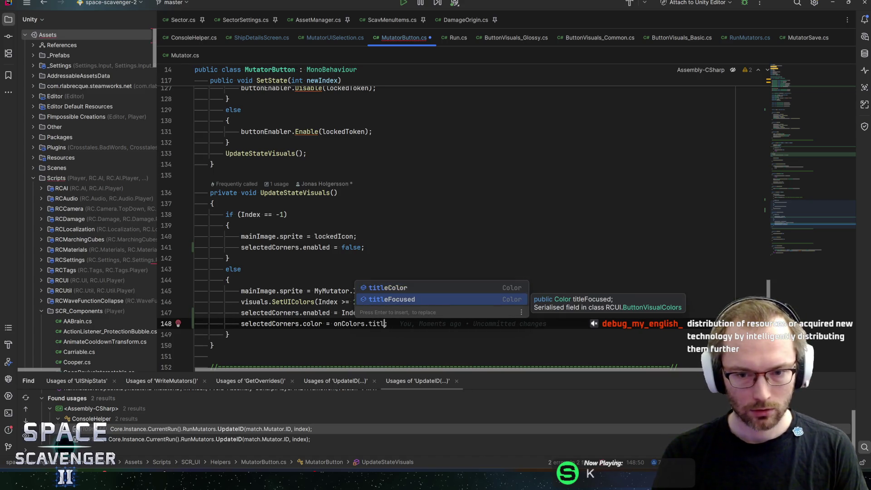
key(Return)
key(alt+Tab)
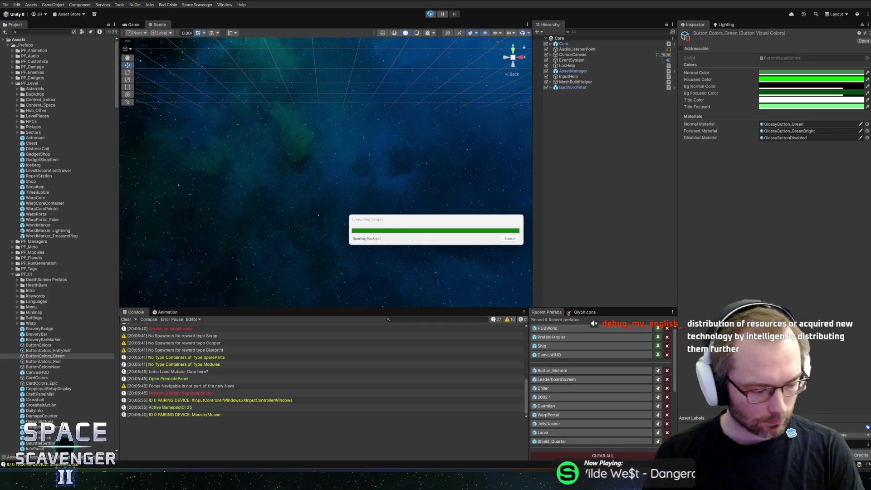
click(431, 14)
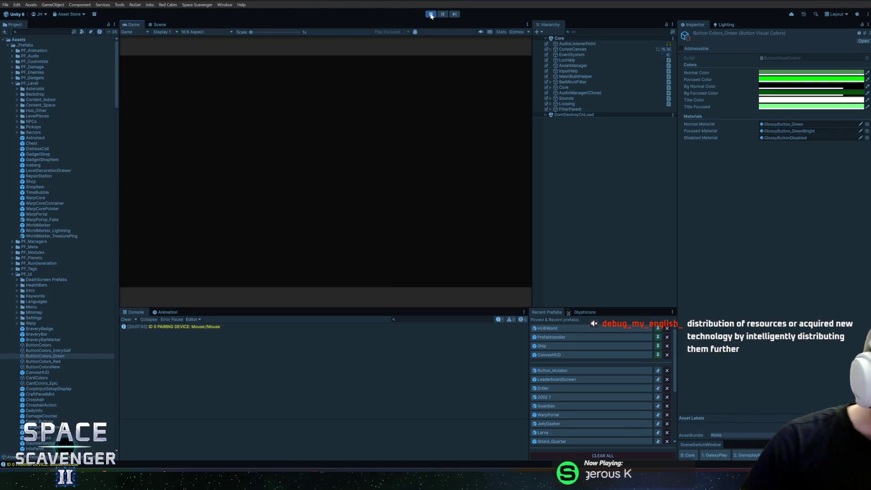
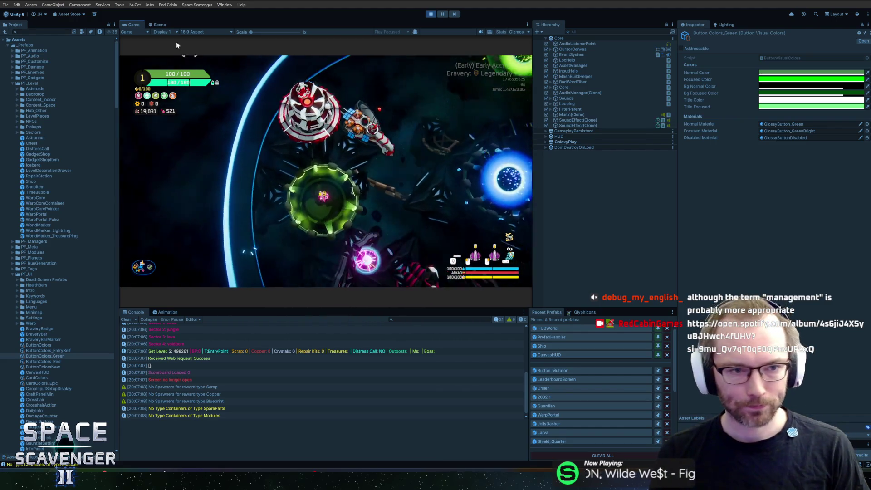
- Maximize the Game view, browse the ship skins, fly to the Start Trial portal, and check stats
key(shift+space)
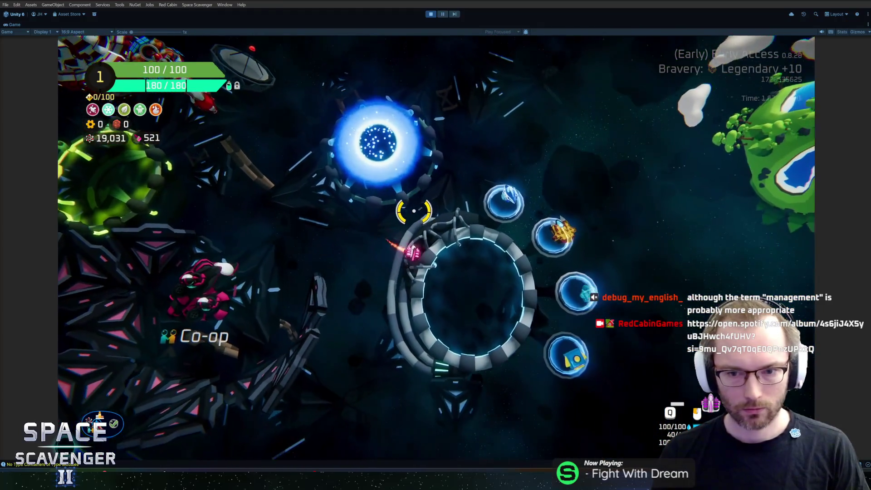
key(e)
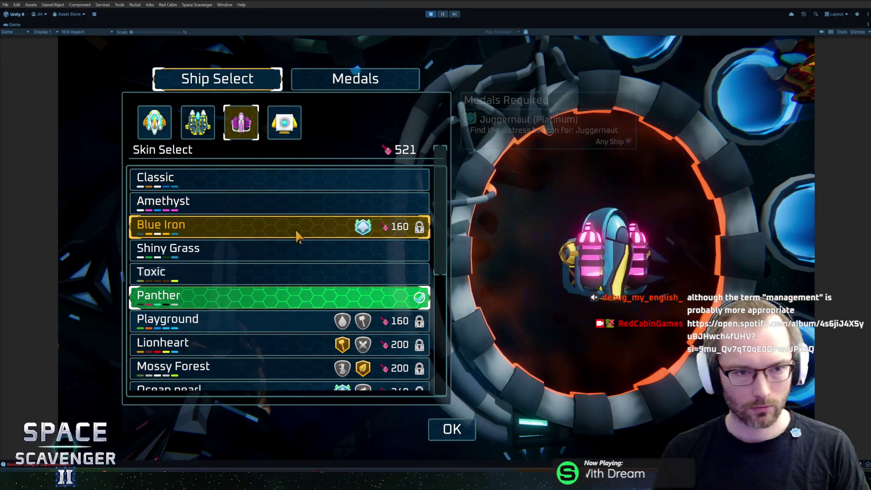
scroll(287, 231, down, 4)
key(Escape)
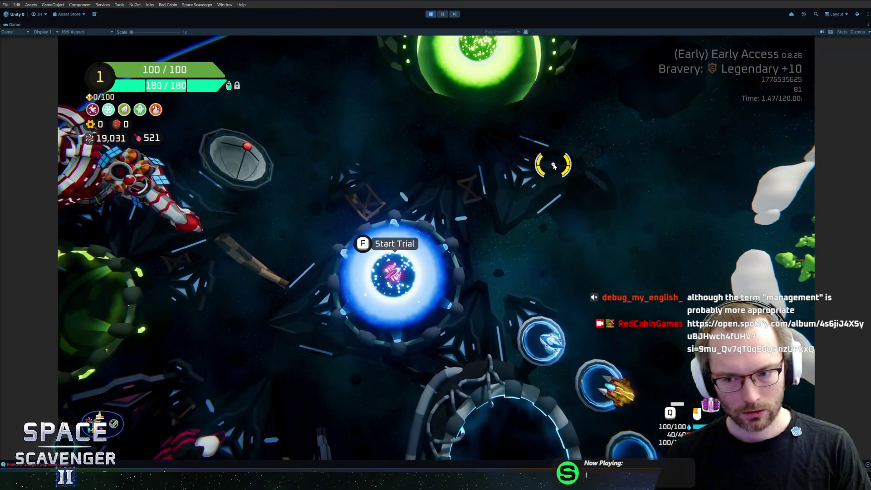
key(Tab)
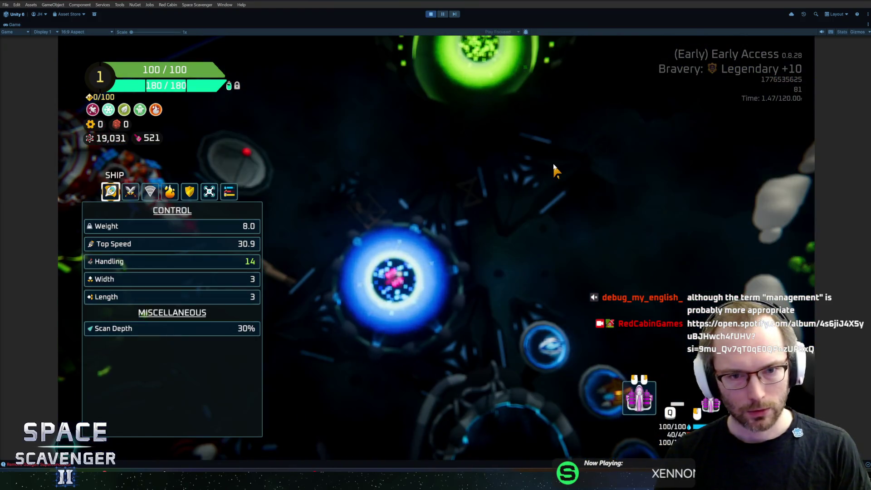
- Switch off eight trial anomalies, dropping bravery to Legendary +3 at 230% science
key(f)
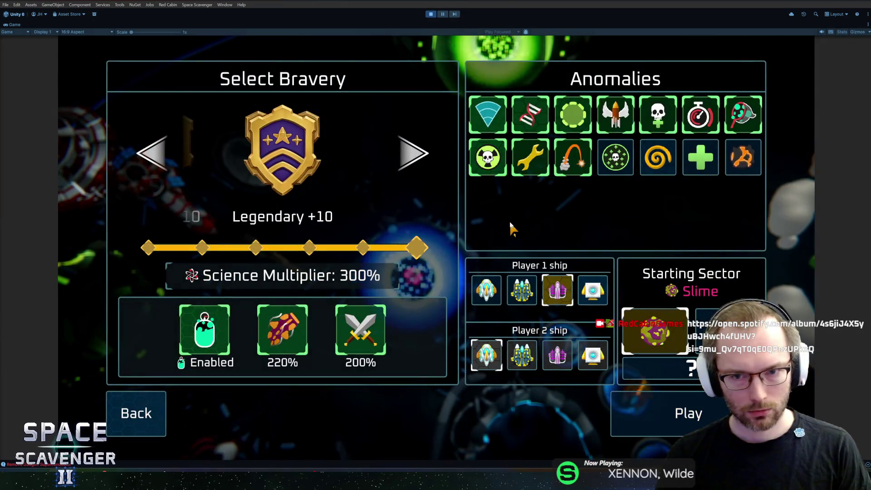
click(614, 172)
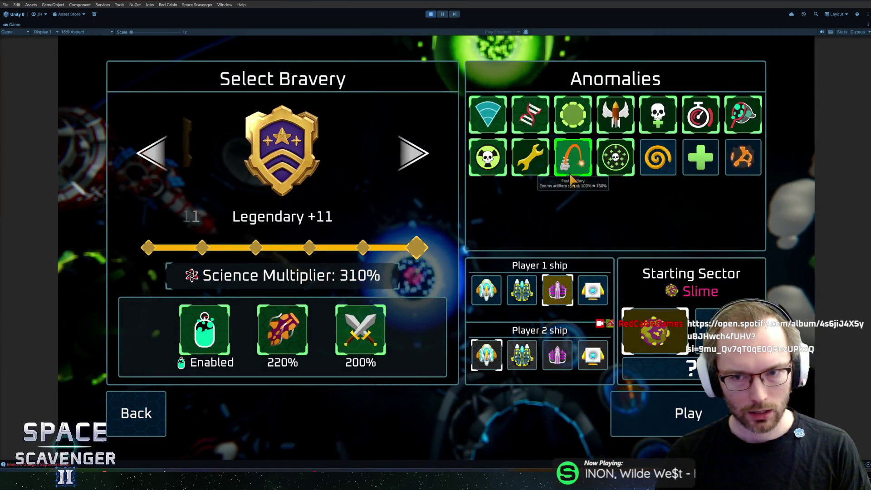
click(531, 158)
click(488, 157)
click(530, 114)
click(573, 114)
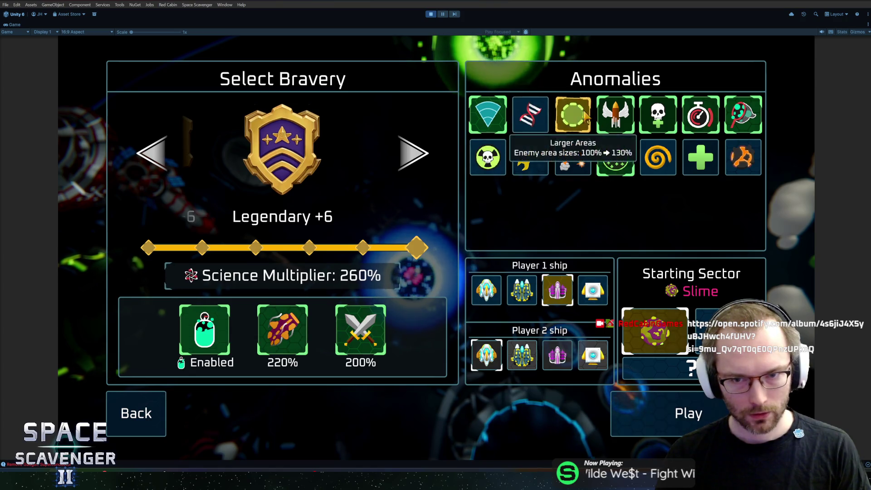
click(615, 113)
click(630, 155)
click(658, 116)
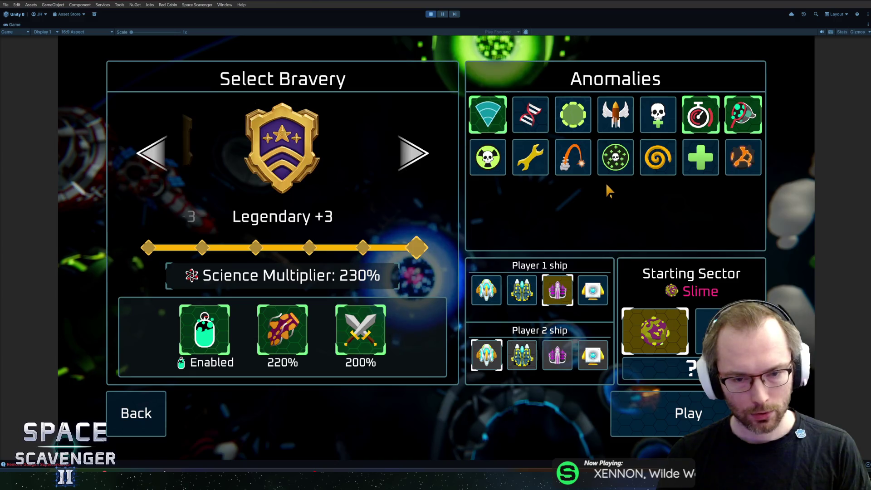
key(Return)
- Reopen the trial setup, exit Play mode, and bring up the Title Focused colour picker
key(f)
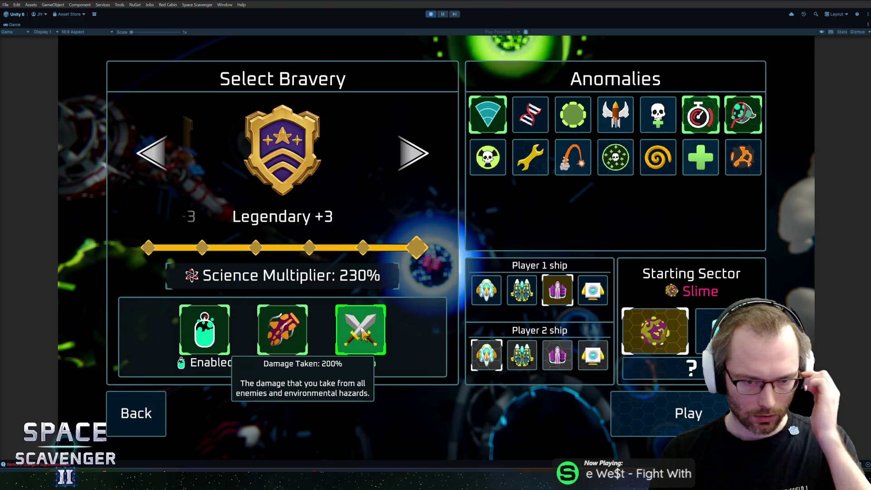
key(ctrl+p)
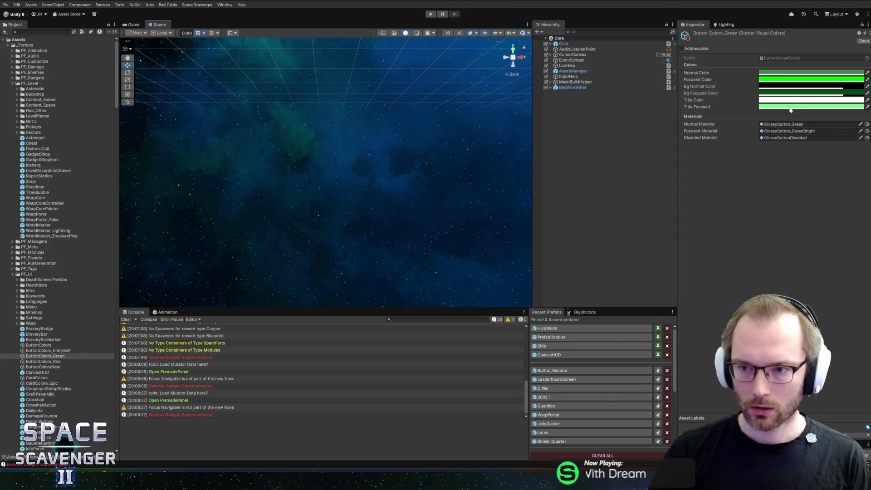
click(790, 107)
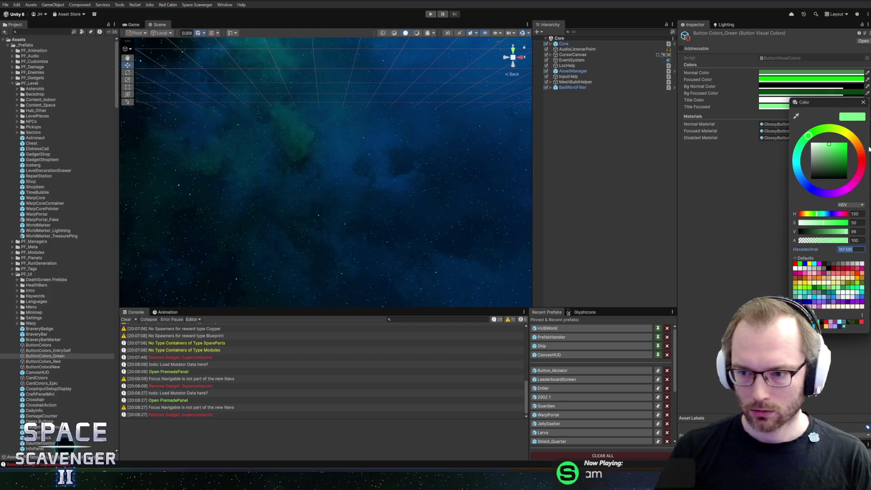
- Copy the Focused Color and paste it into the Title Focused colour
click(864, 102)
right_click(787, 82)
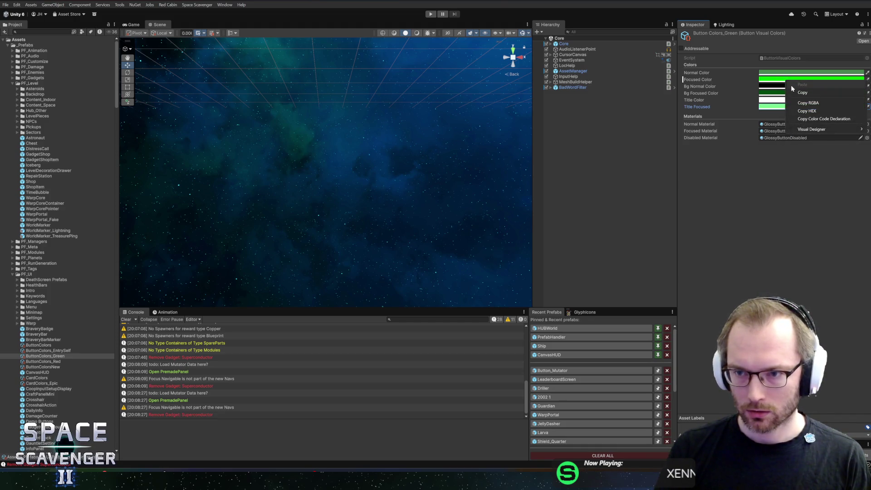
click(772, 107)
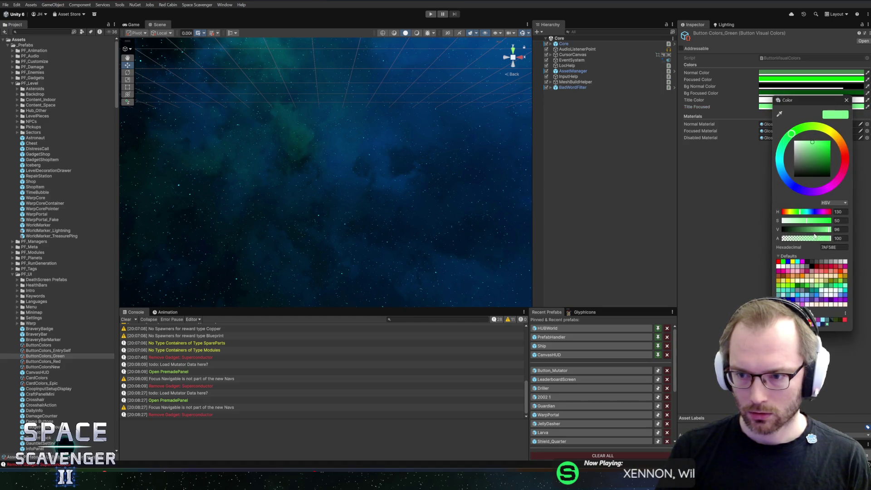
drag(855, 103, 870, 75)
text(00FF00)
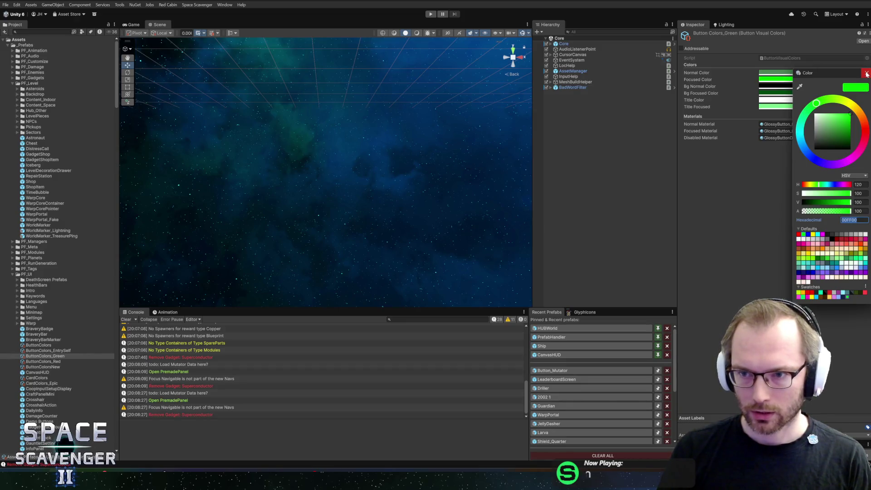
click(867, 74)
- Read the Title Focused (7AF58E) and Focused (00FF00) values, then resume Play mode
click(776, 107)
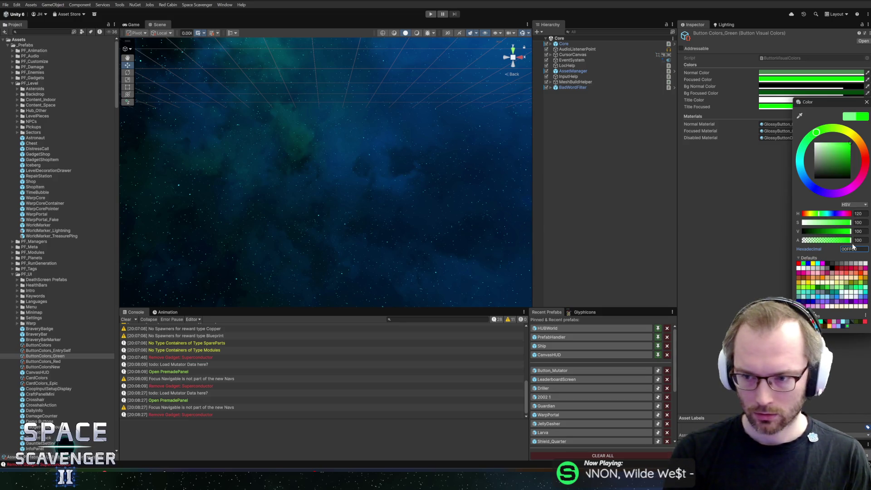
click(867, 103)
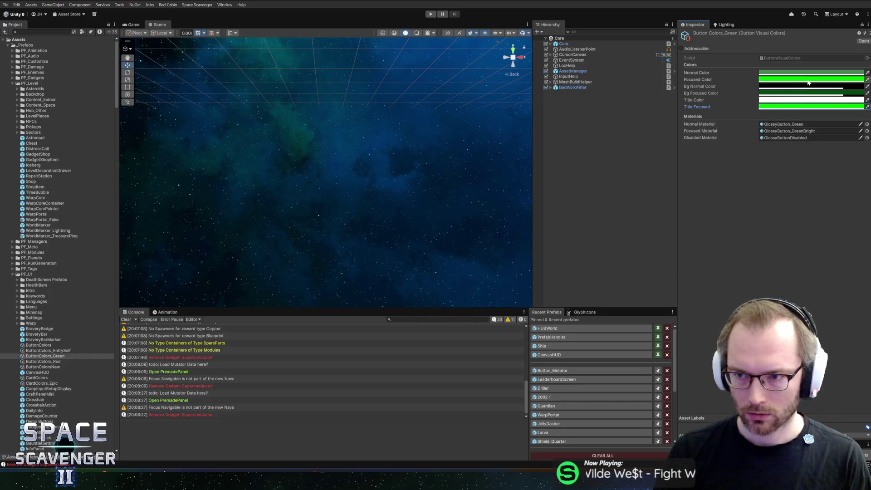
click(808, 79)
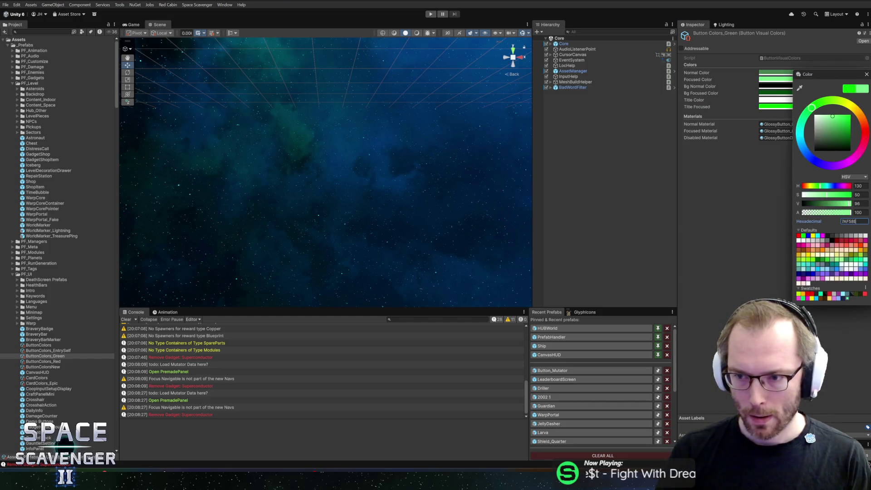
click(867, 75)
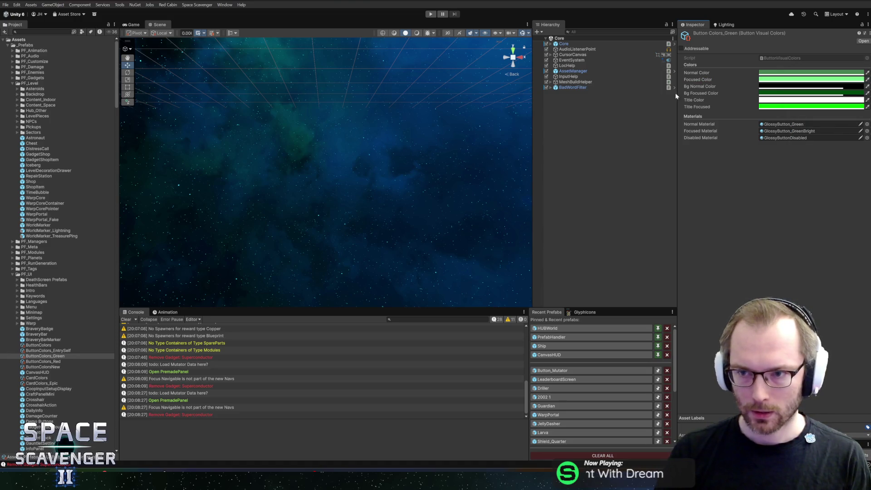
click(430, 15)
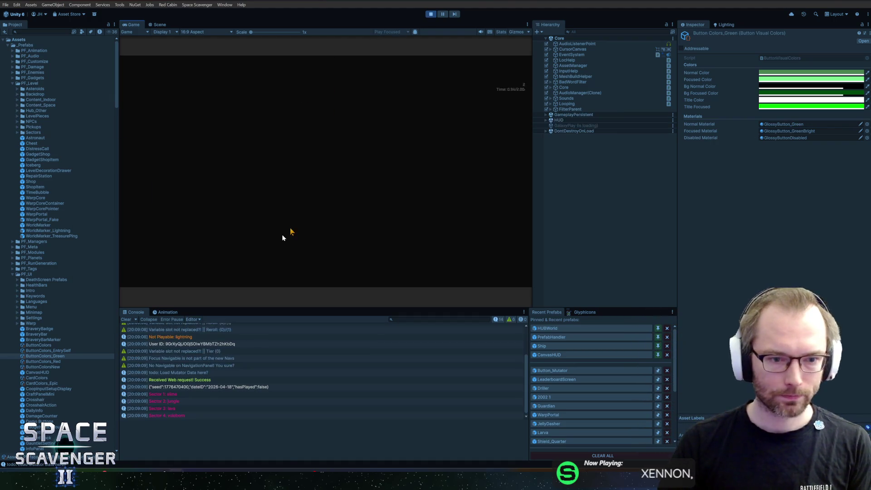
- In Rider, try focusedColor in place of titleFocused on line 148, undo it, and return to Unity
key(alt+Tab)
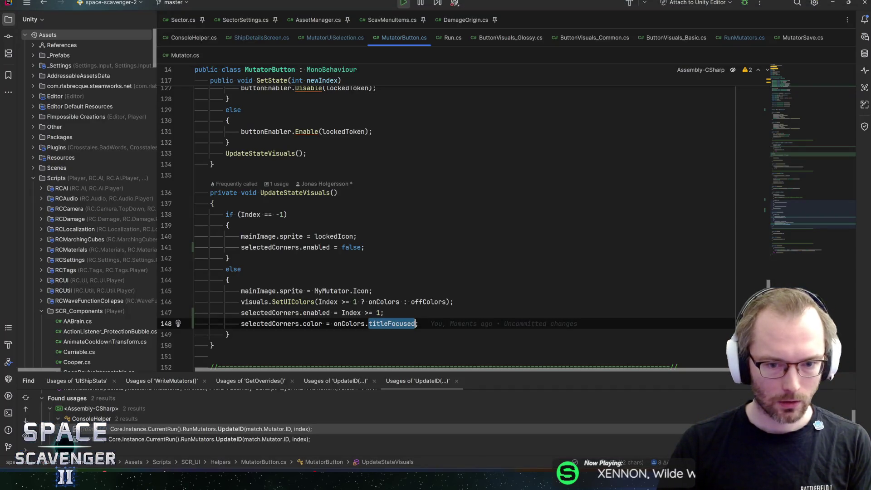
text(focusedC)
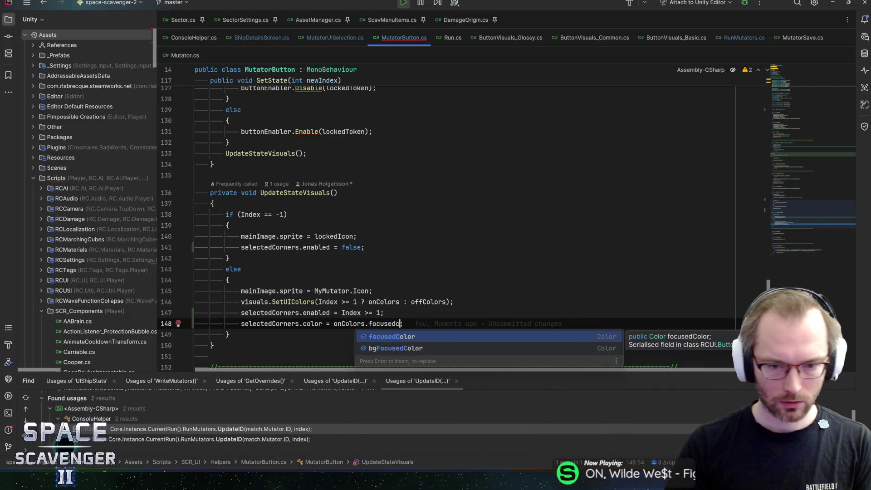
key(ctrl+z)
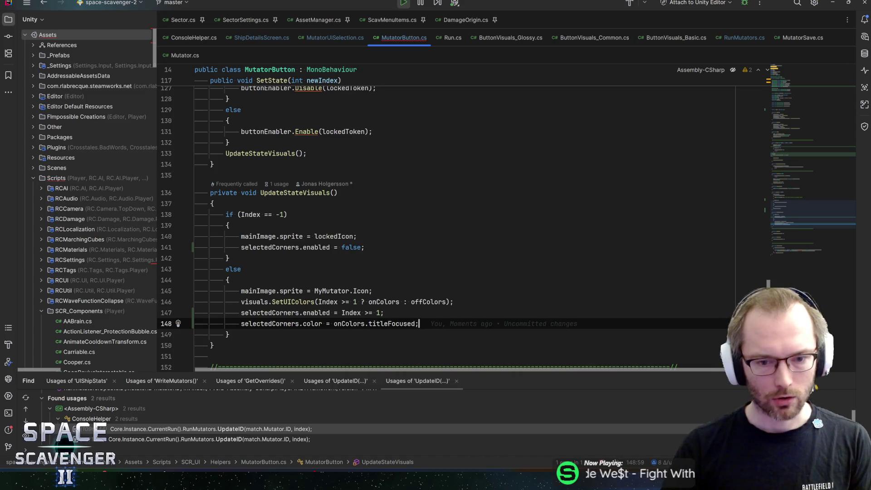
key(alt+Tab)
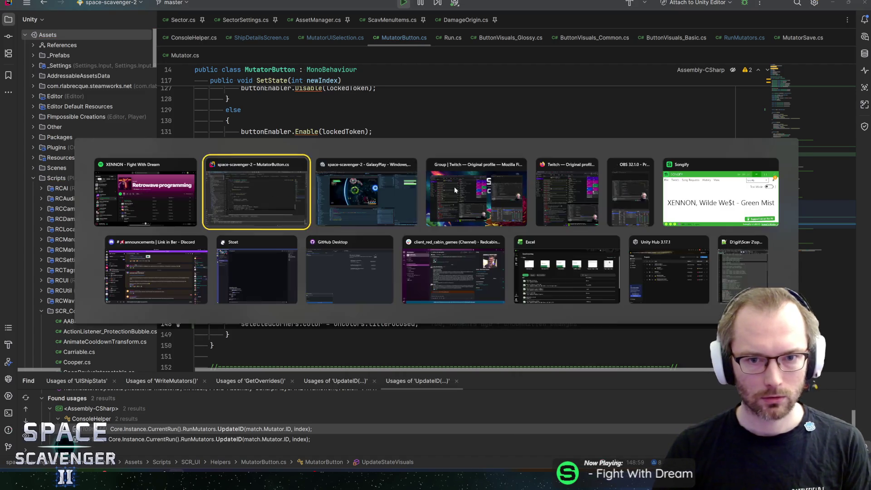
key(Tab)
right_click(549, 187)
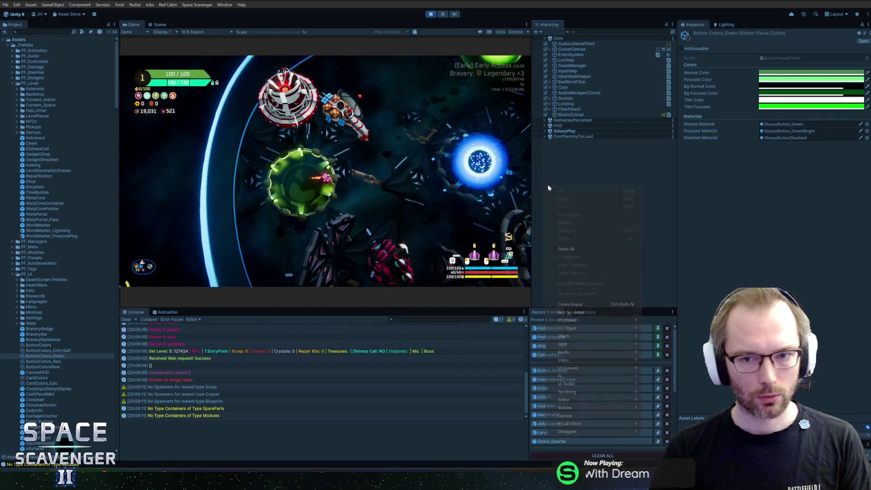
- Dismiss the stray context menus, activate the Start Trial portal, and maximize the Game view
click(343, 107)
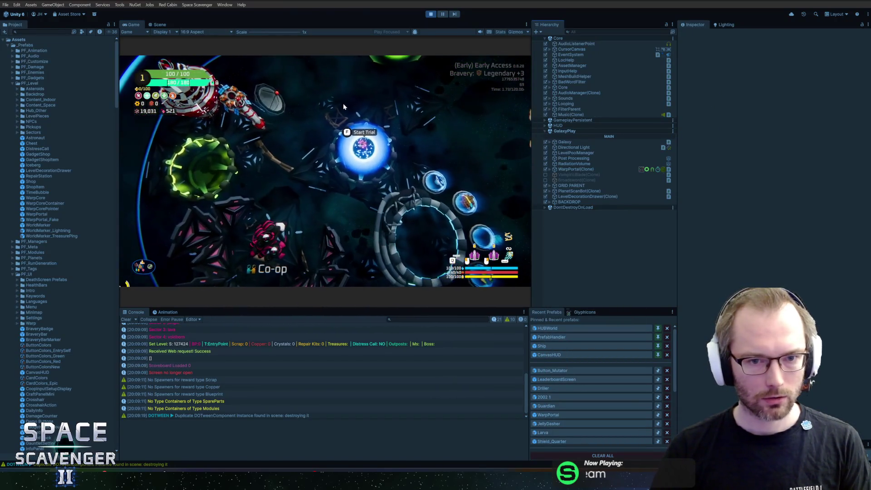
right_click(599, 230)
click(438, 150)
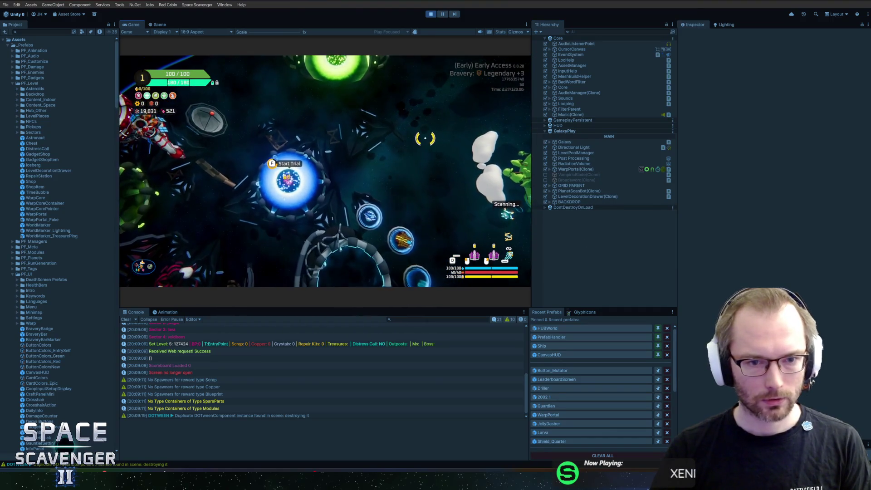
key(f)
key(super)
key(shift+space)
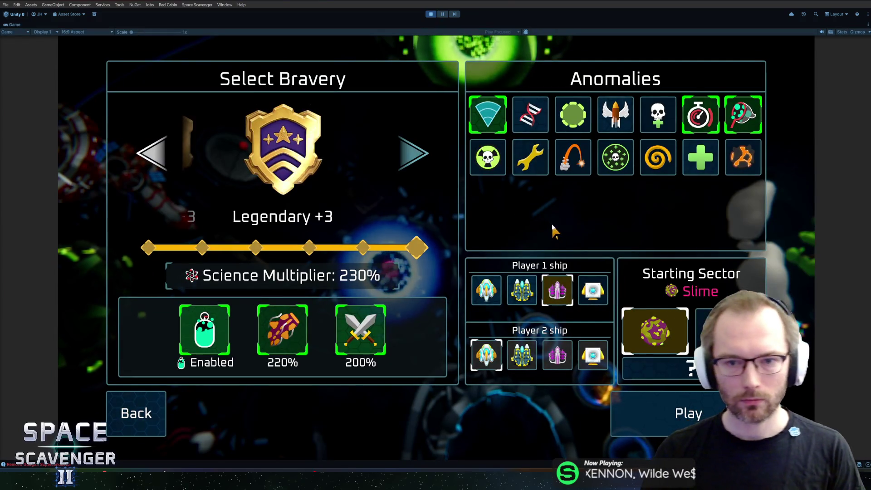
- Enable Mutations and seven more anomalies, raising bravery to Legendary +12
click(528, 119)
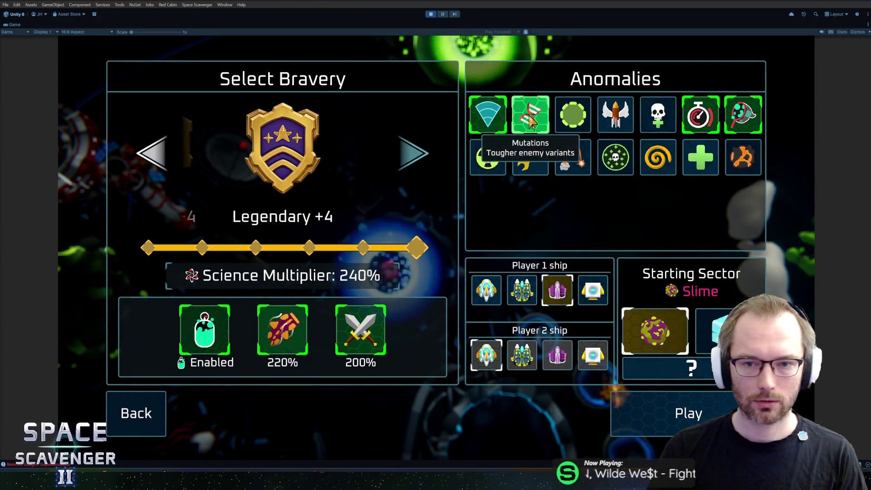
click(488, 158)
click(530, 158)
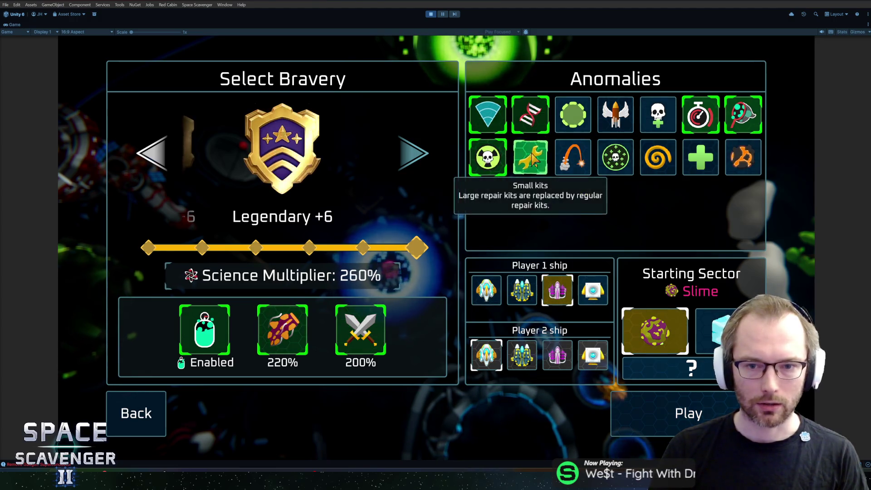
click(574, 115)
click(614, 116)
click(658, 114)
click(658, 157)
click(616, 157)
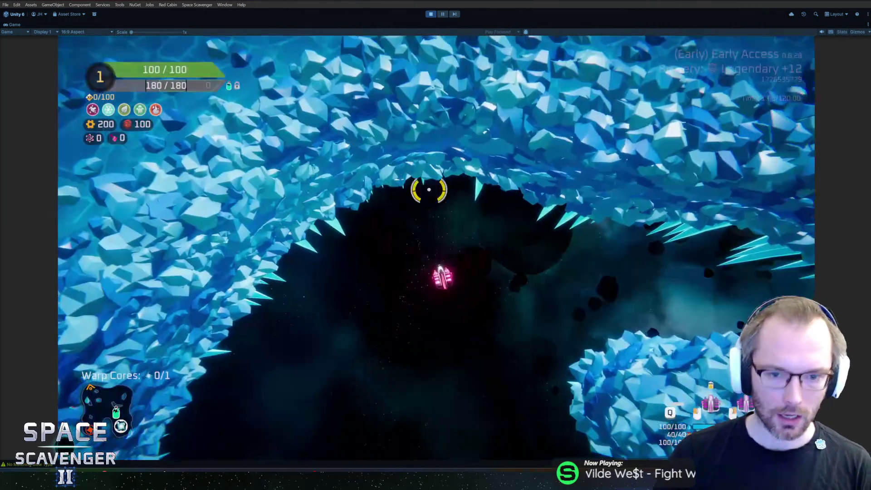
- Fly through the asteroids firing at enemies, check ship stats, then pause and choose Quit
key(w)
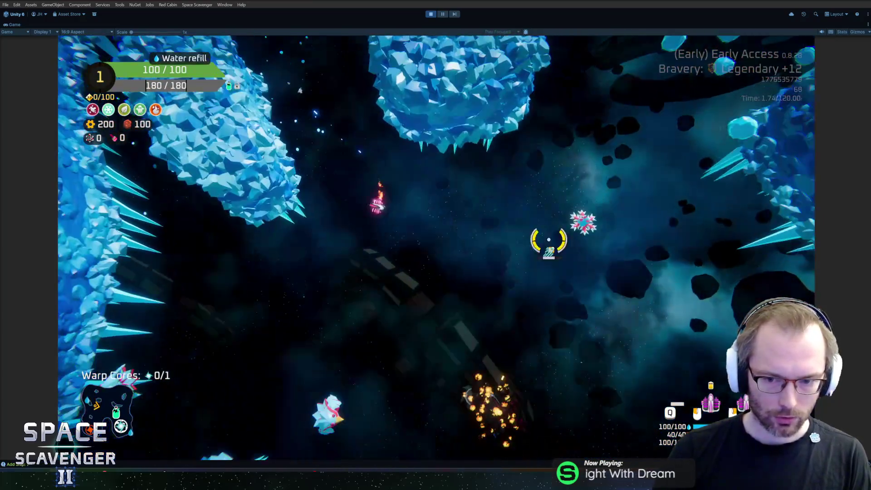
mouse_move(549, 240)
mouse_down()
mouse_move(564, 195)
mouse_move(366, 340)
mouse_move(376, 356)
mouse_move(358, 303)
mouse_move(593, 307)
mouse_move(635, 278)
mouse_move(494, 194)
mouse_move(512, 194)
mouse_move(551, 249)
mouse_move(552, 311)
mouse_move(517, 294)
mouse_move(522, 265)
mouse_move(498, 255)
mouse_up()
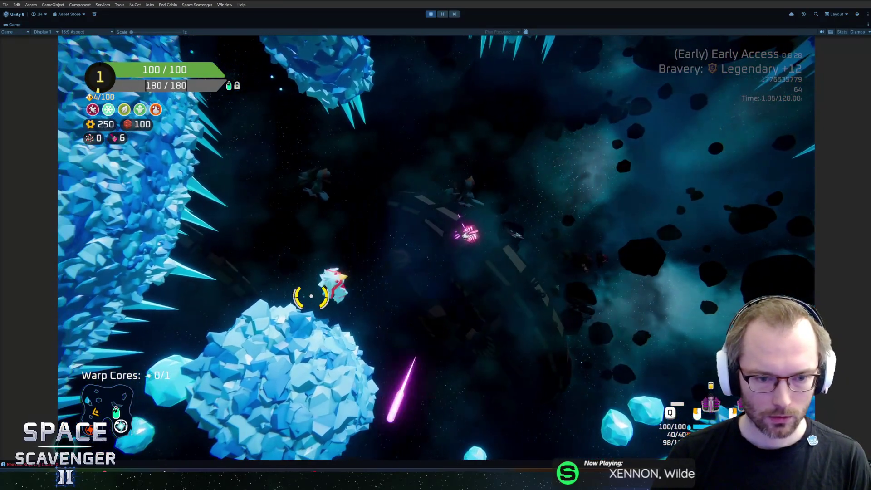
mouse_move(311, 295)
mouse_down()
mouse_move(303, 295)
mouse_move(566, 288)
mouse_up()
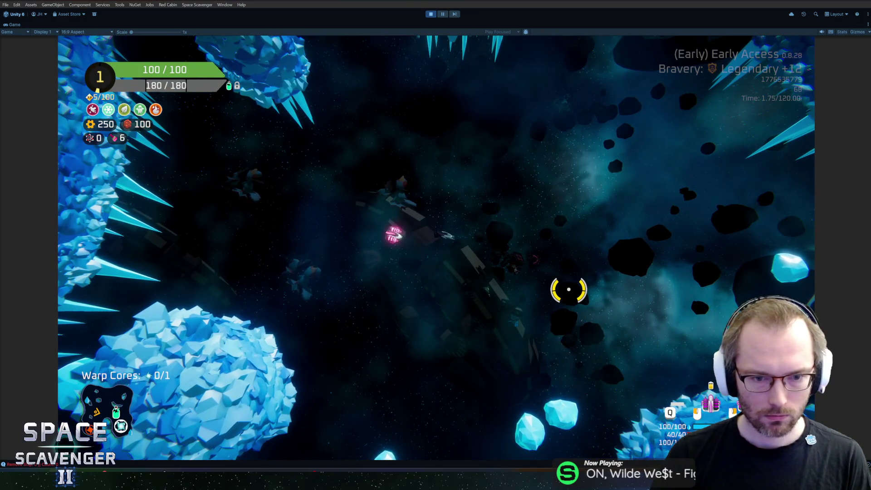
key(Tab)
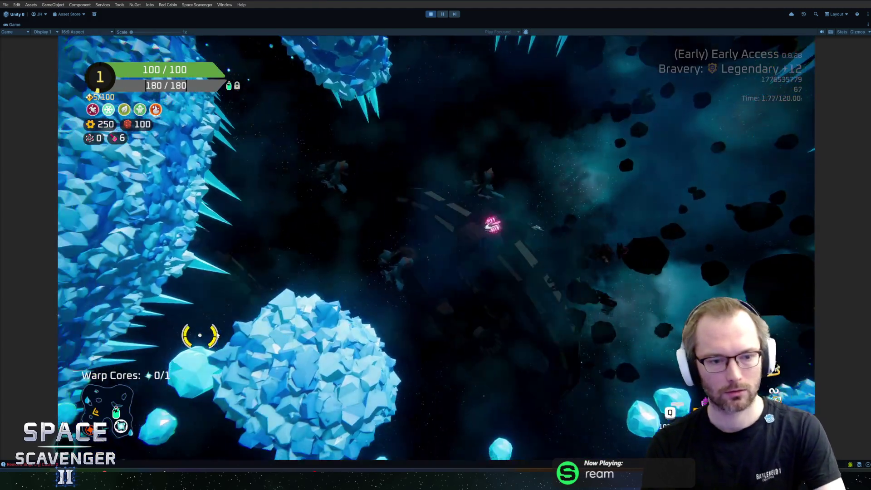
key(Escape)
click(179, 418)
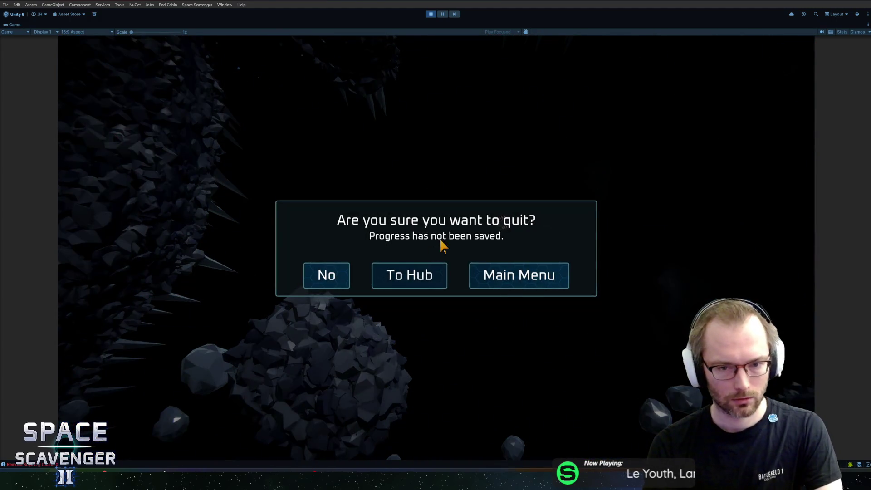
- Return to the hub and open Science Research with unlocked blueprints shown
click(422, 278)
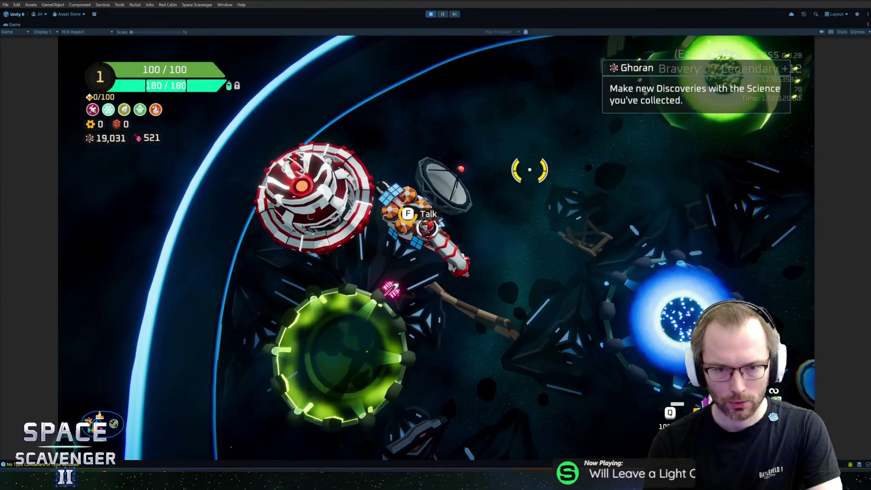
key(f)
click(396, 119)
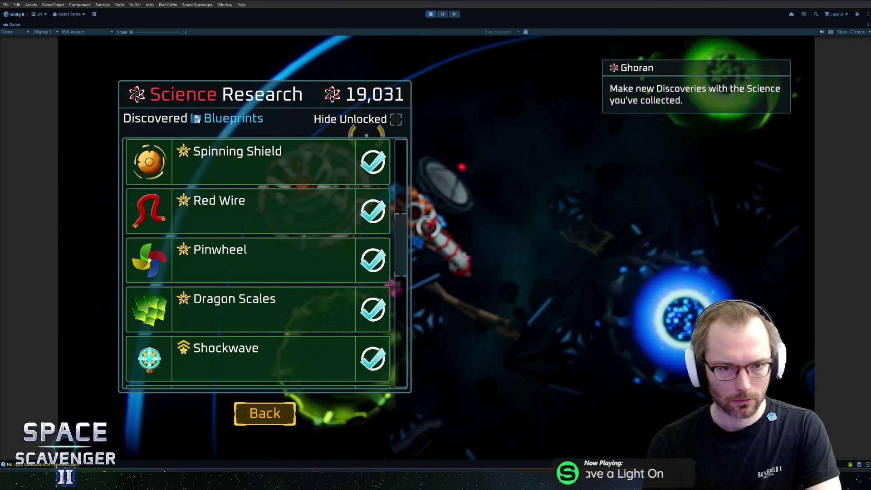
- Scroll through every unlocked blueprint, then close the Science Research list
scroll(300, 263, down, 1)
scroll(299, 286, down, 6)
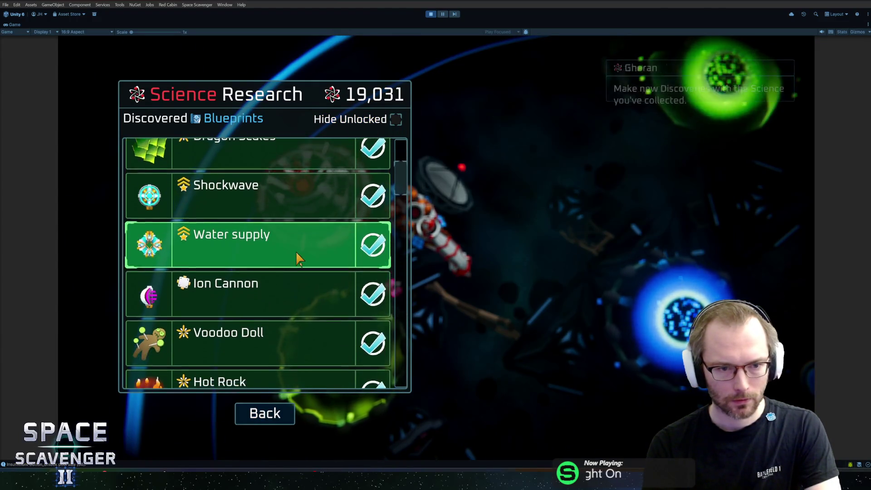
scroll(273, 276, down, 2)
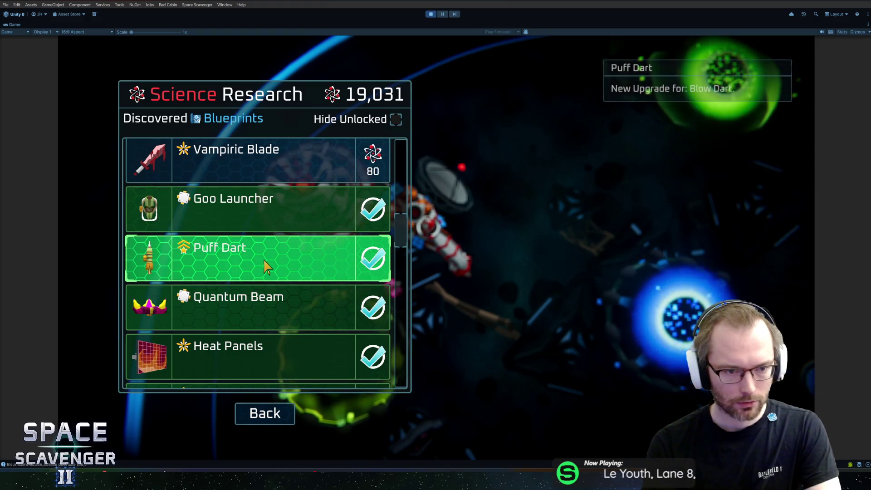
scroll(266, 286, down, 2)
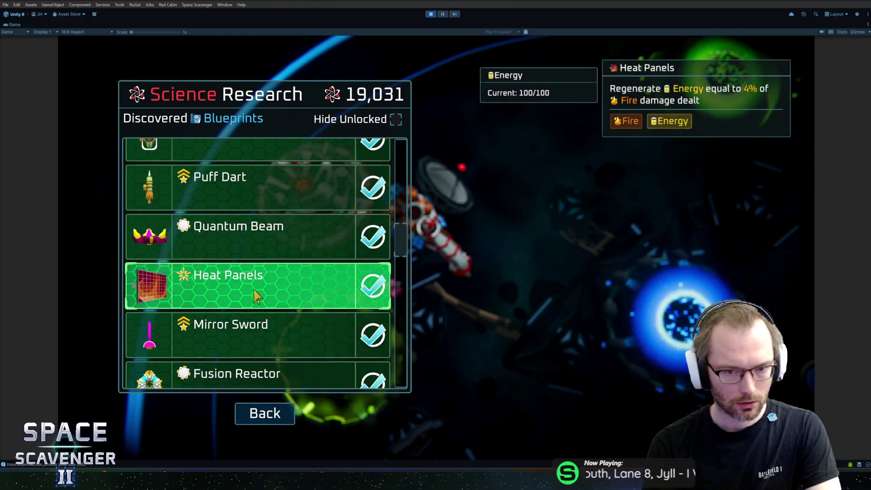
scroll(256, 295, down, 6)
scroll(256, 295, down, 4)
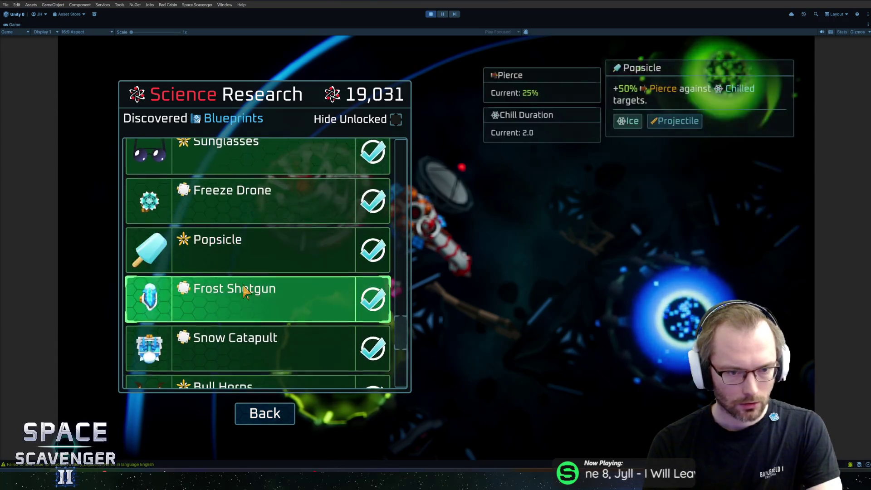
scroll(241, 299, down, 2)
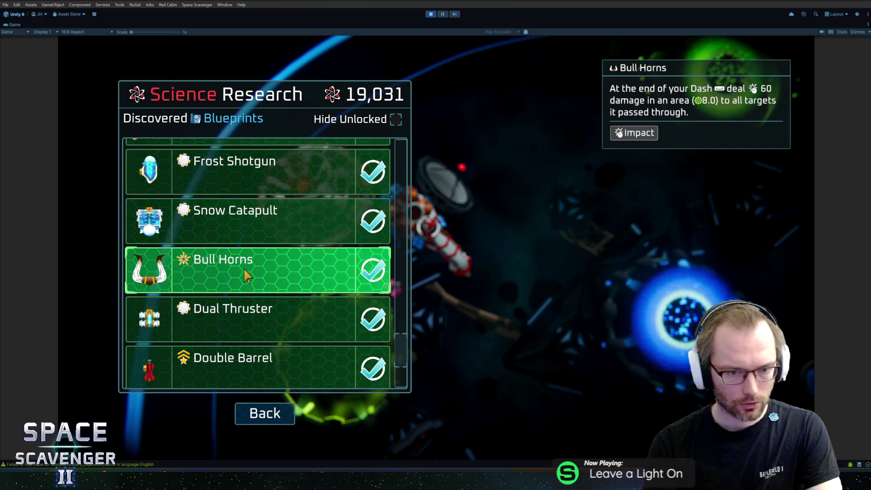
scroll(248, 275, down, 3)
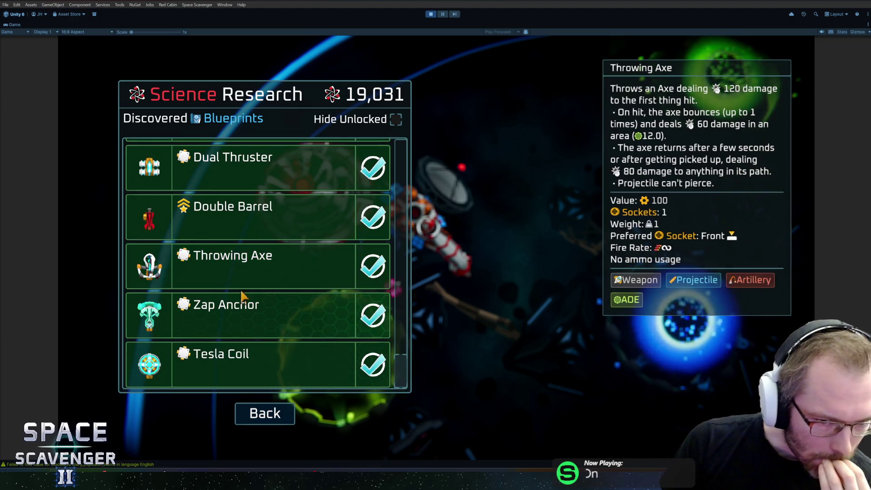
click(272, 421)
- Fly into the portal, open the bravery setup, and restore the full editor layout
key(d)
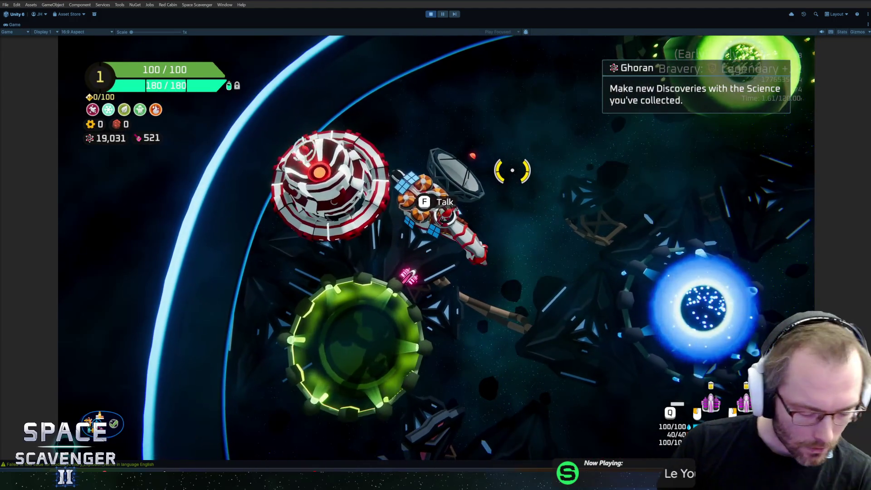
key(d)
key(e)
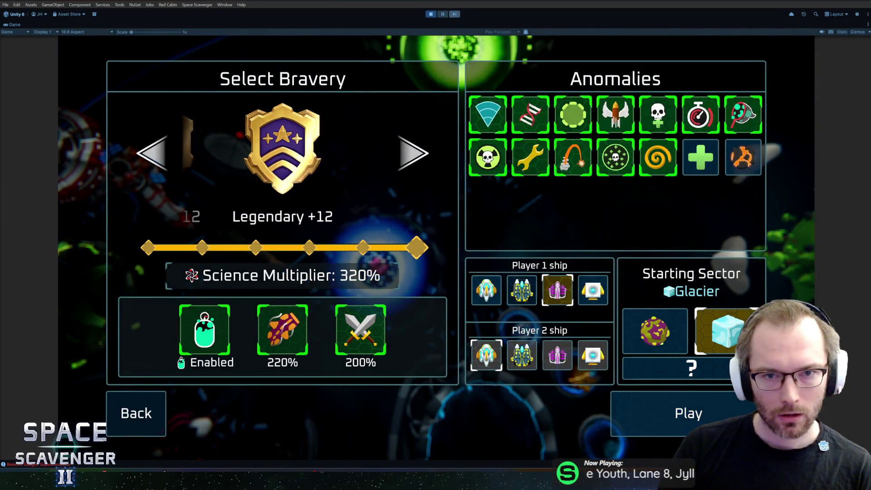
click(431, 14)
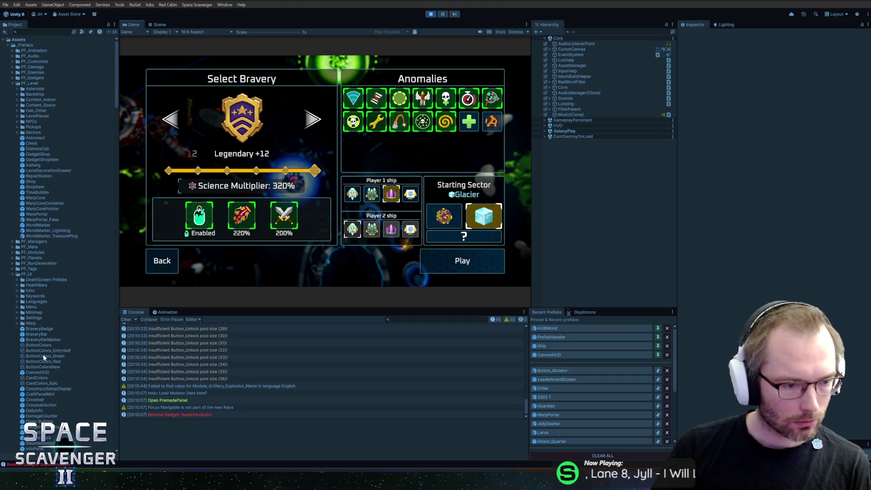
- Copy ButtonColors_Green's light-green Focused Color into its Title Focused colour
click(46, 356)
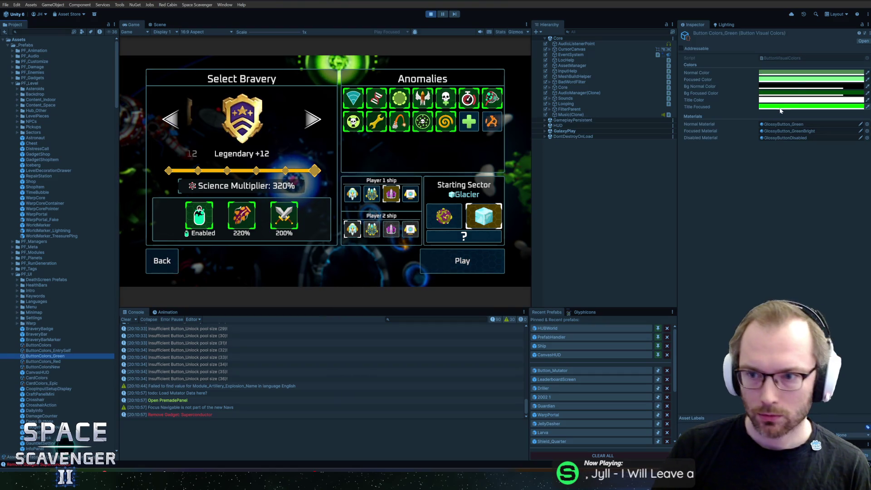
right_click(796, 80)
click(805, 94)
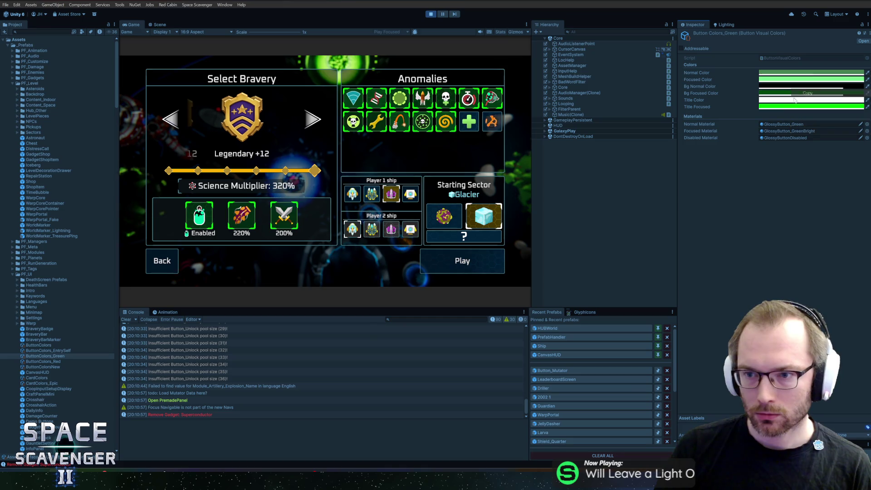
click(792, 112)
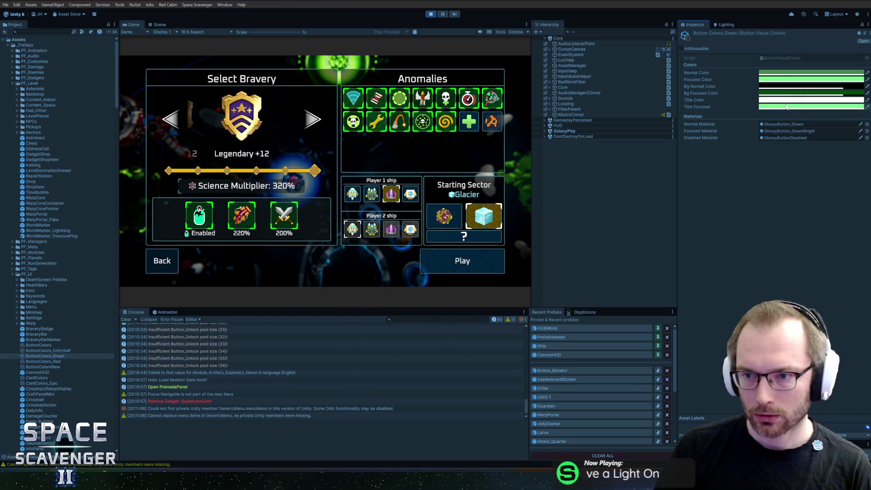
click(790, 108)
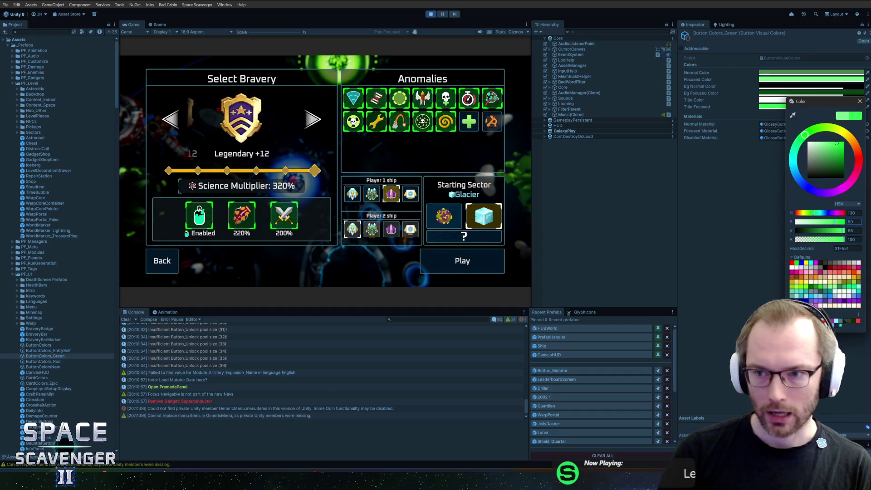
click(860, 102)
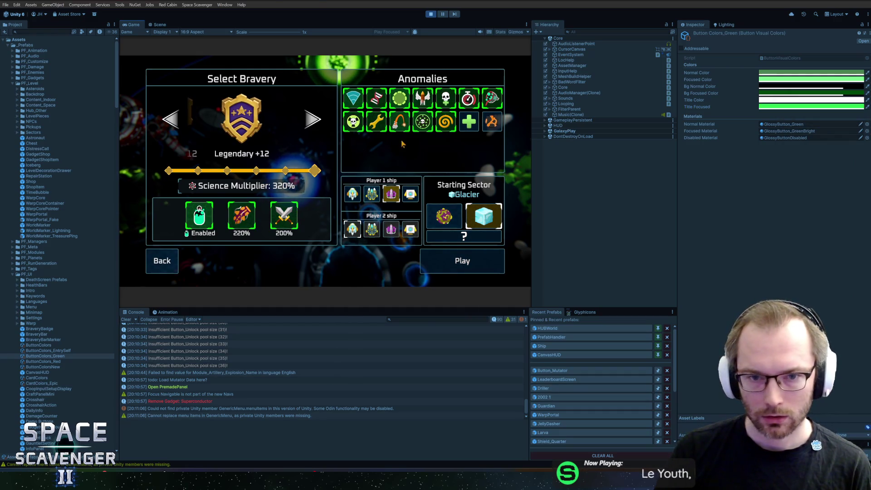
- Refresh the bravery panel, try red for Title Focused, then undo it
key(Escape)
key(e)
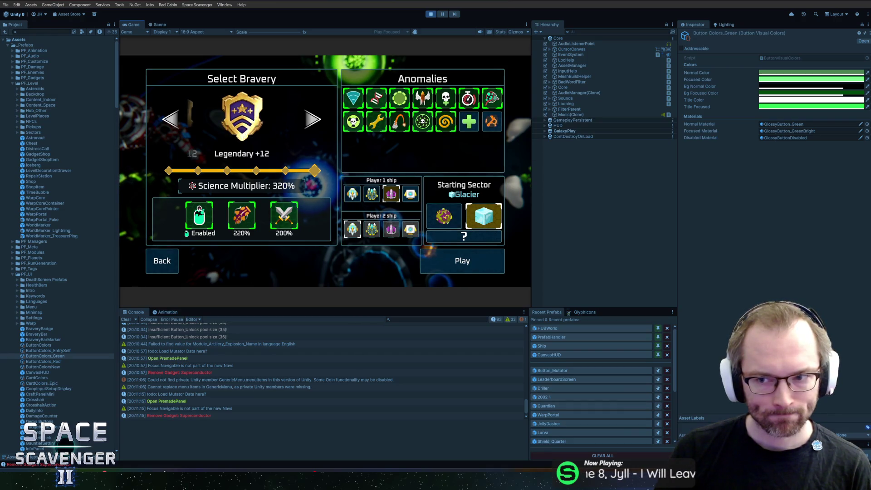
click(790, 106)
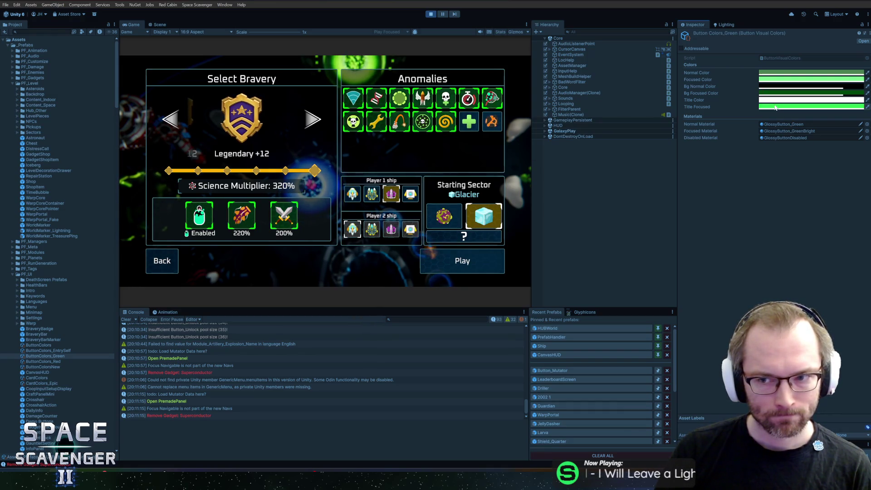
click(848, 100)
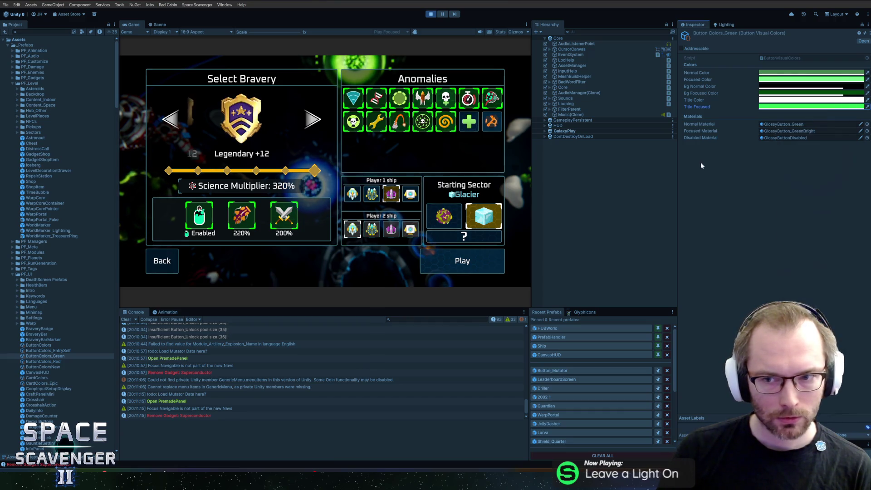
click(792, 107)
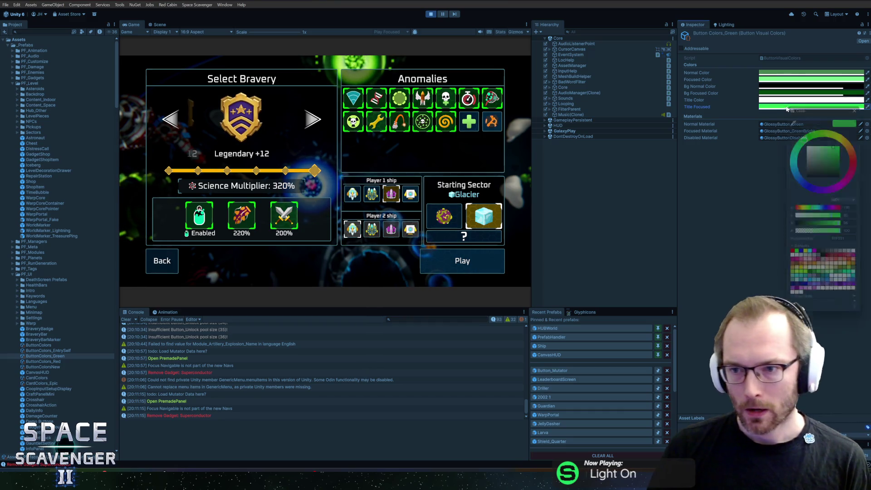
click(791, 263)
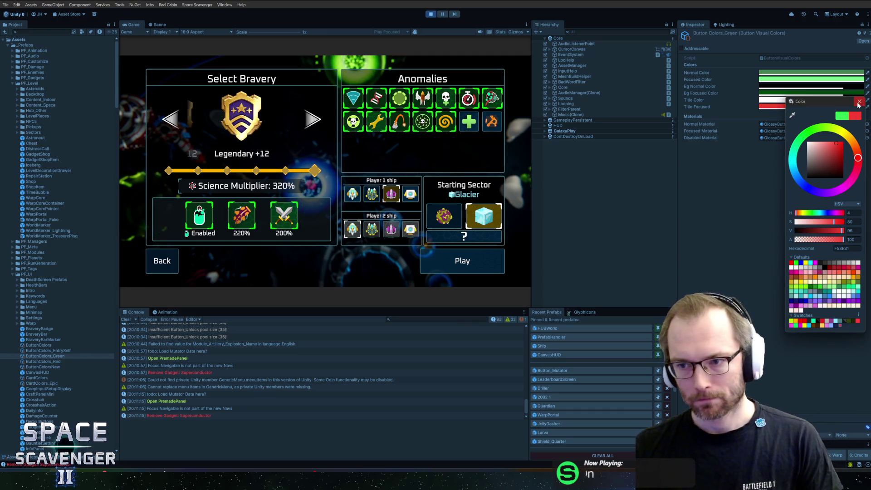
click(860, 101)
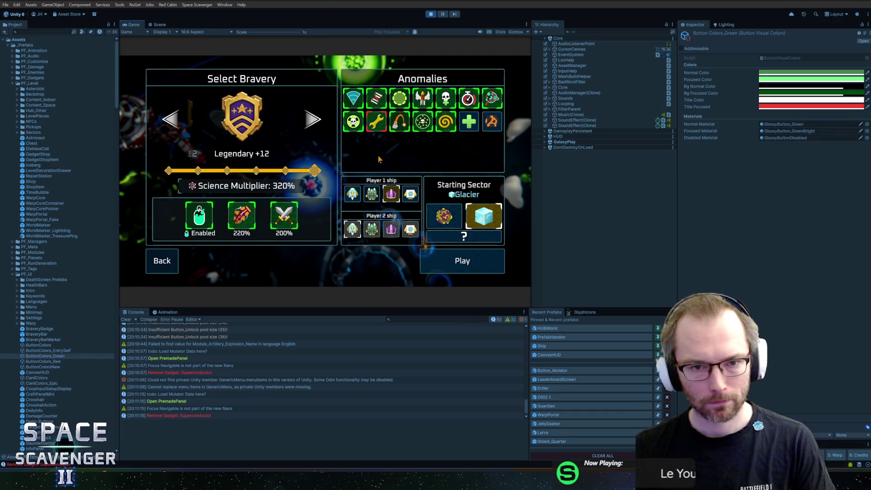
key(ctrl+z)
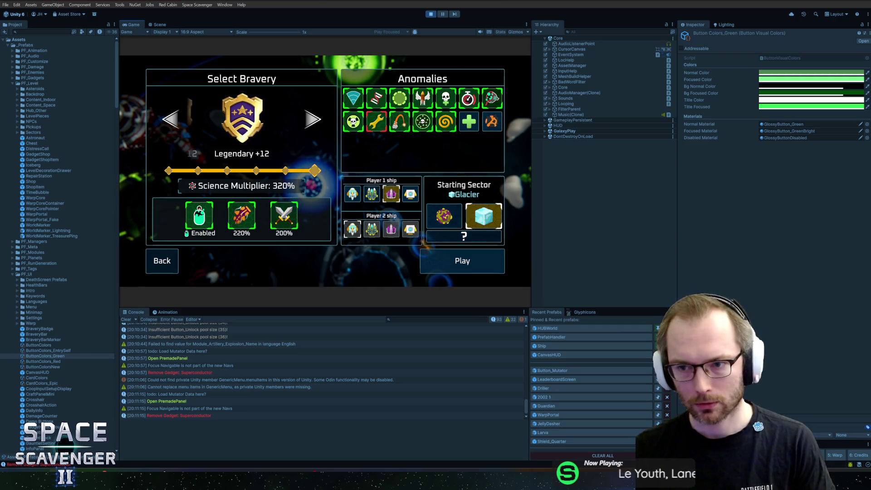
- Toggle several anomalies off and back on, returning bravery to Legendary +12
click(376, 121)
click(376, 122)
click(354, 122)
click(354, 98)
click(376, 98)
click(353, 98)
click(376, 98)
click(354, 121)
- Swap the spiral and circle-dots anomalies and add Weak Repairs, reaching Legendary +13
click(446, 121)
click(446, 98)
click(446, 98)
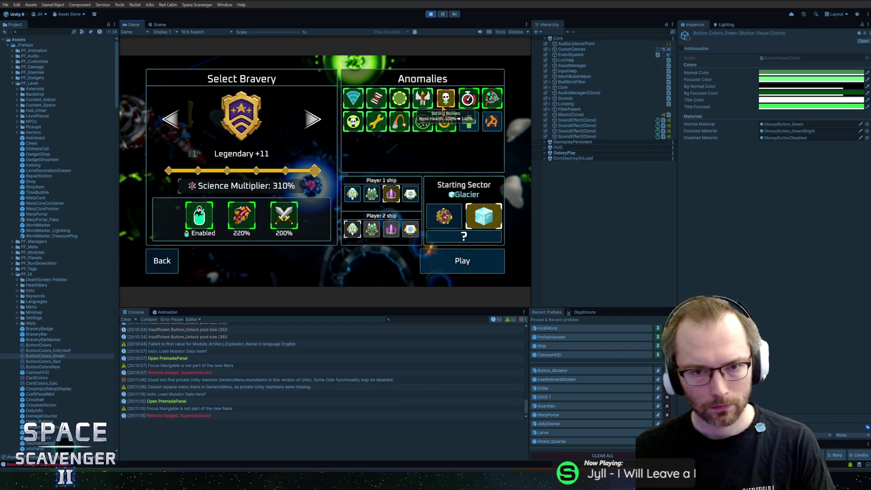
click(446, 98)
click(446, 98)
click(422, 121)
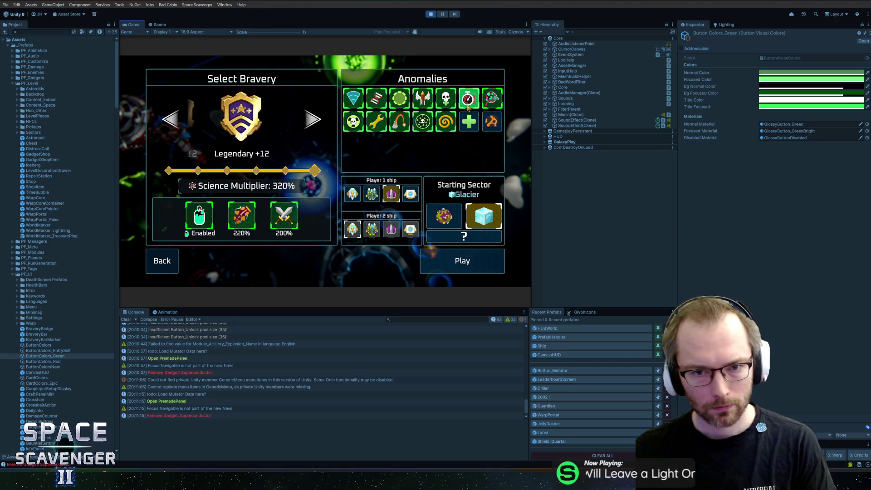
click(469, 122)
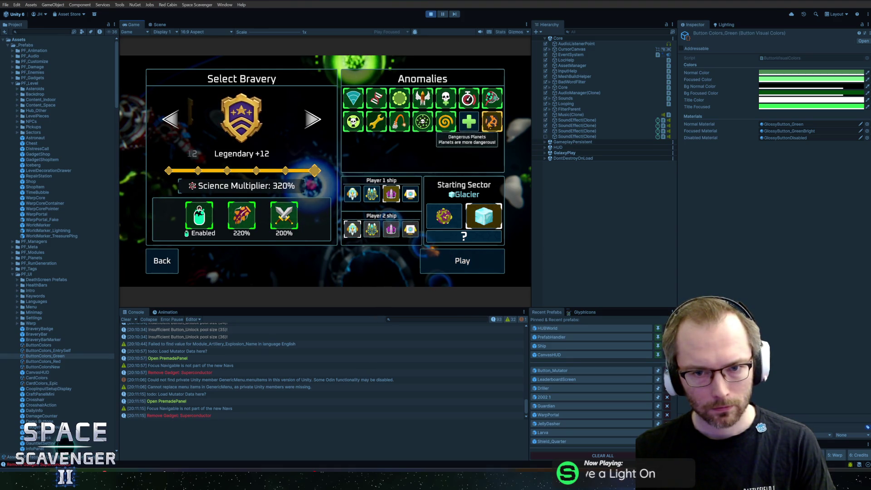
key(super)
key(super)
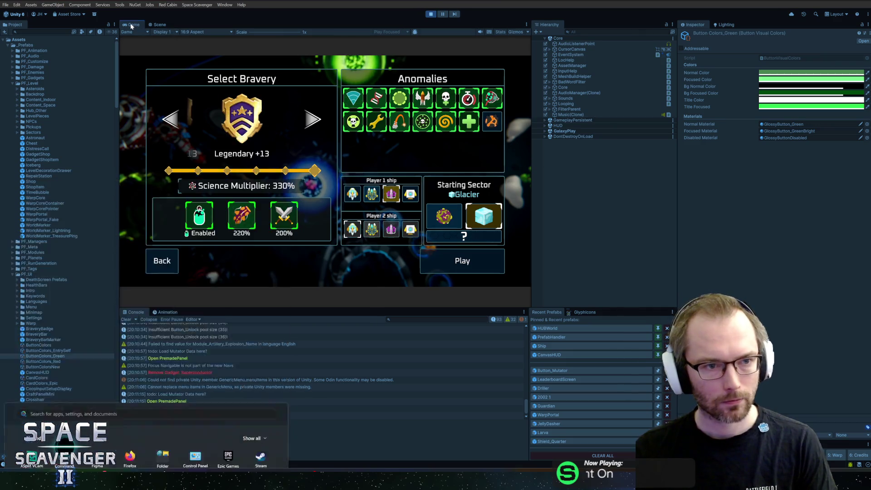
key(shift+space)
key(shift+space)
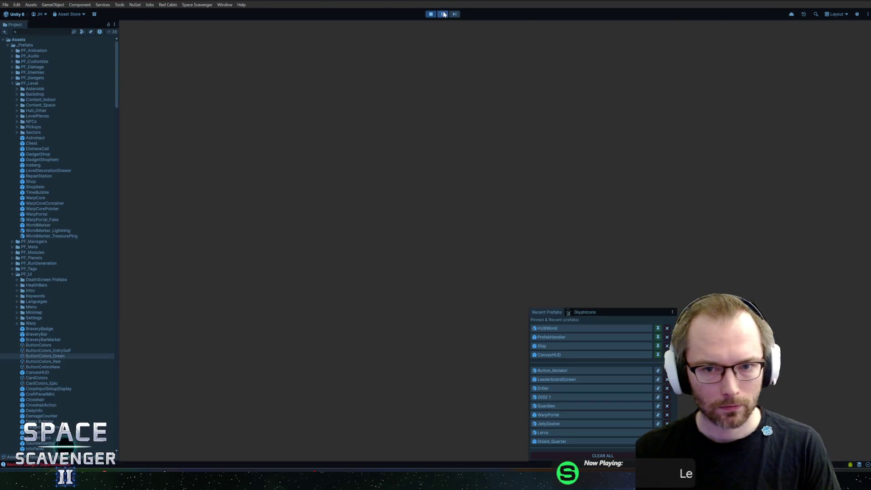
- Sample a screen colour into a button colour and turn on Weak Repairs
click(791, 107)
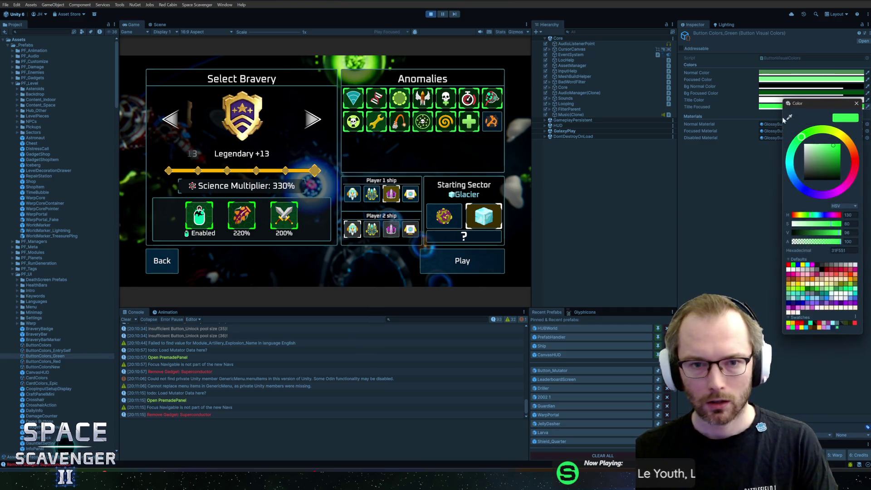
click(790, 118)
click(859, 105)
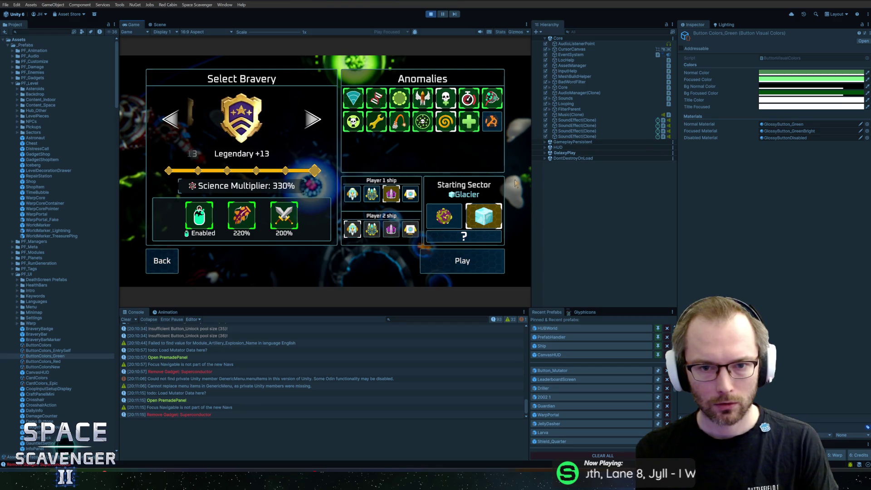
click(474, 119)
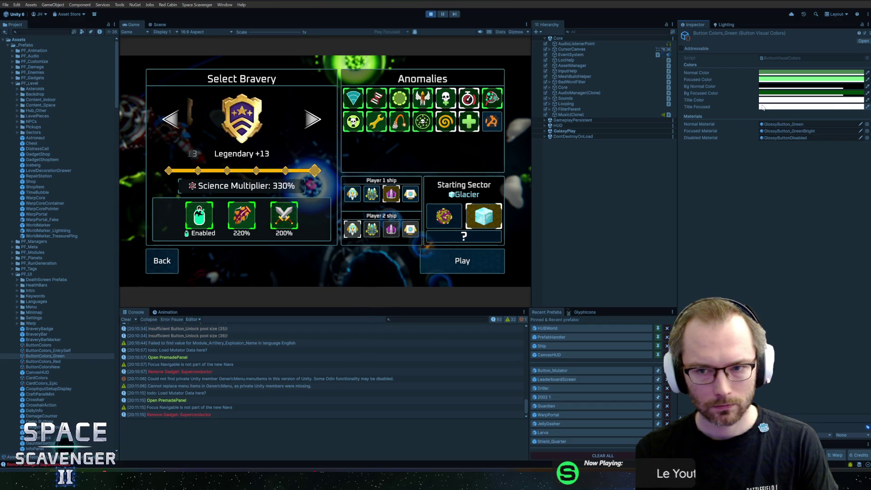
- Paste the copied green into Title Focused and darken it to V 70
click(763, 107)
drag(781, 139, 777, 138)
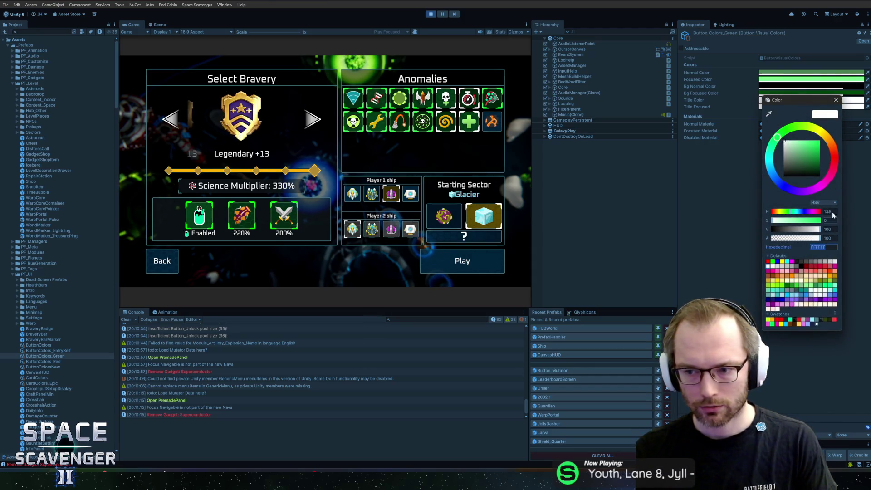
click(836, 100)
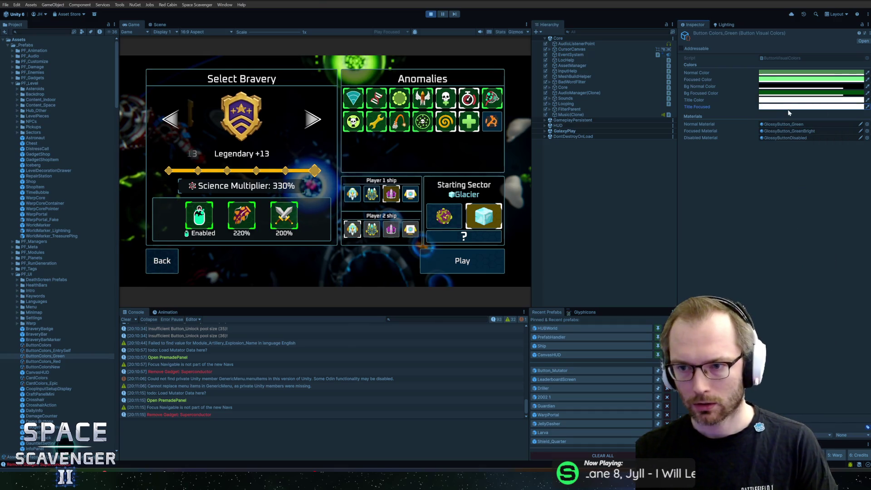
click(789, 108)
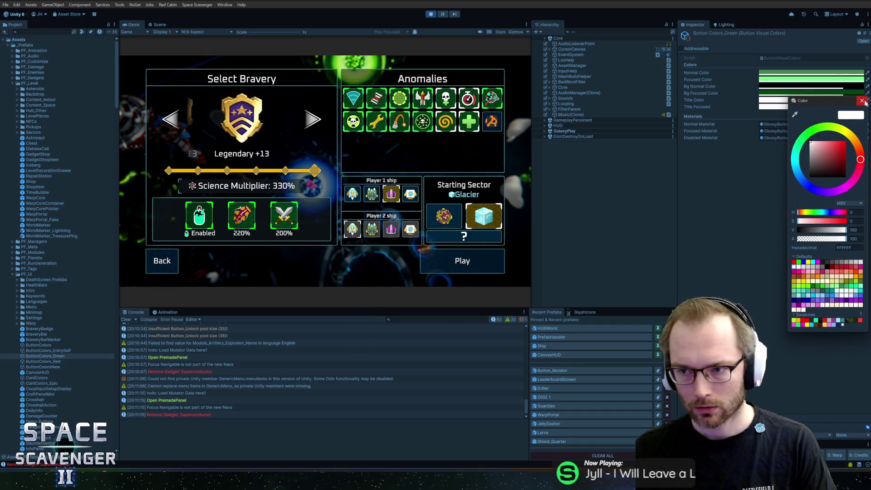
right_click(780, 107)
click(797, 110)
click(798, 107)
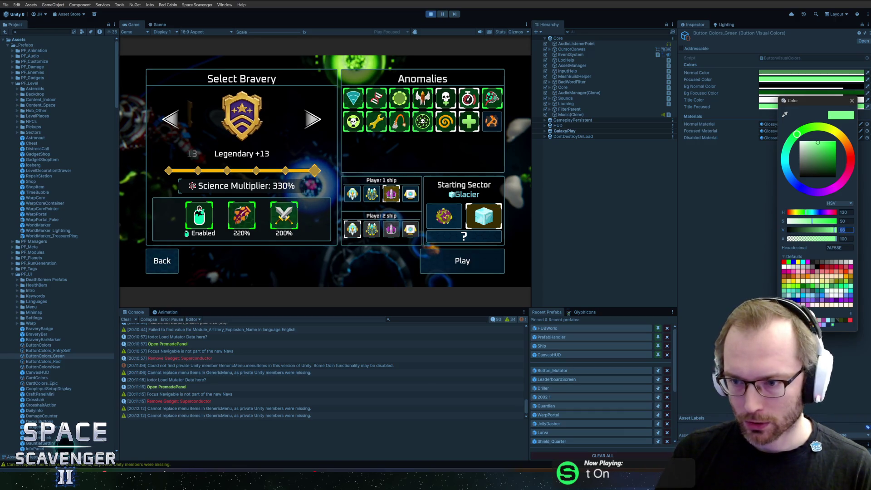
text(70)
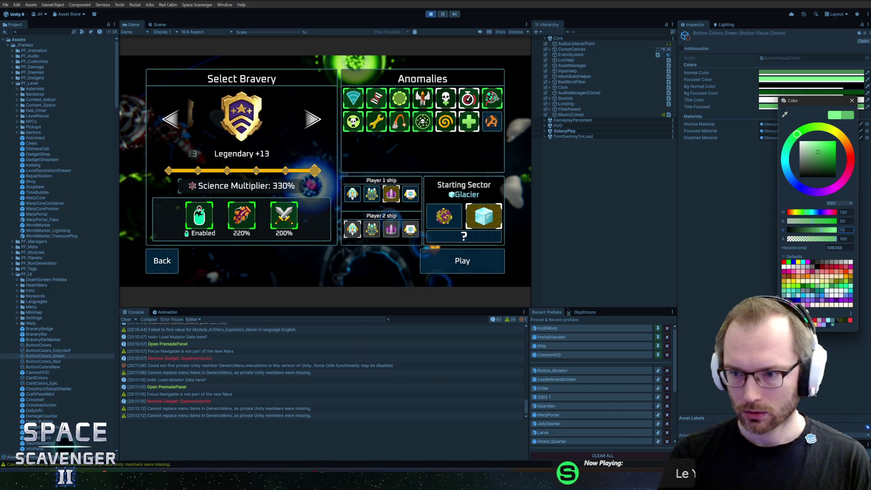
click(851, 100)
- Toggle Fast Artillery and Larger Areas to preview the darker green focus colour
click(398, 125)
click(398, 128)
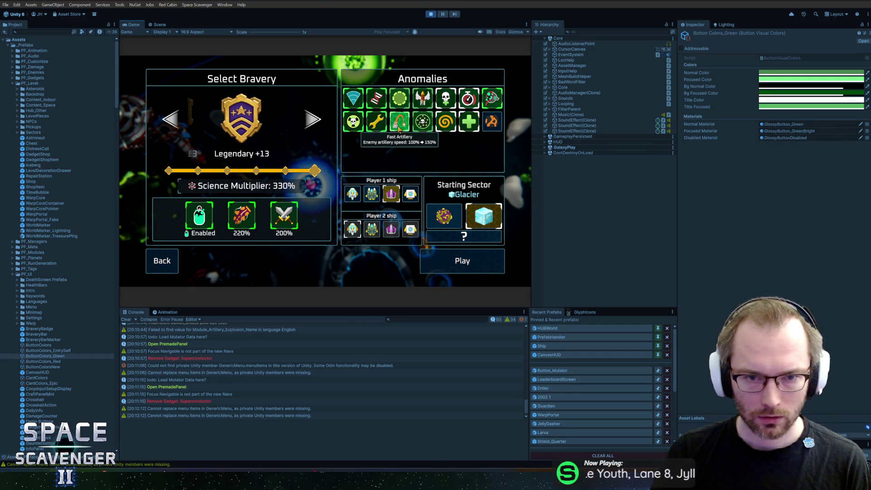
click(771, 107)
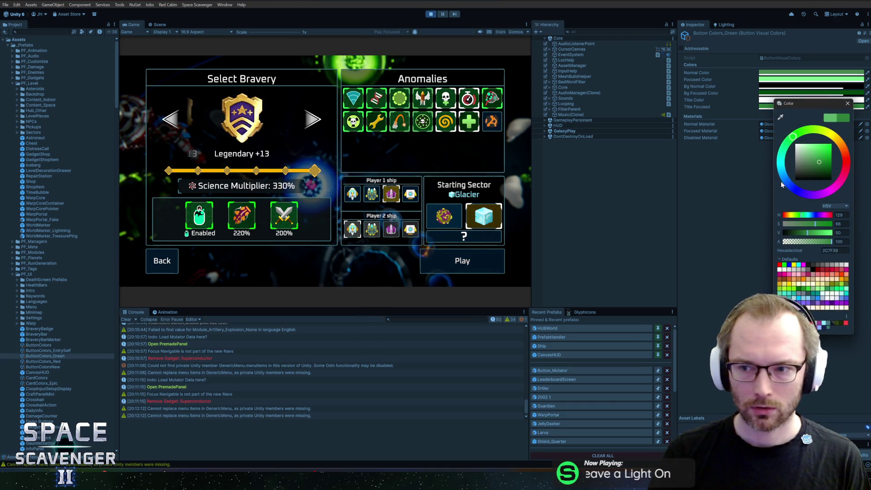
key(Escape)
click(399, 98)
click(399, 97)
click(399, 97)
- Re-enable Fast Artillery and Larger Areas, rechecking Fast Artillery's highlighted look
click(399, 122)
click(399, 98)
click(376, 119)
click(376, 118)
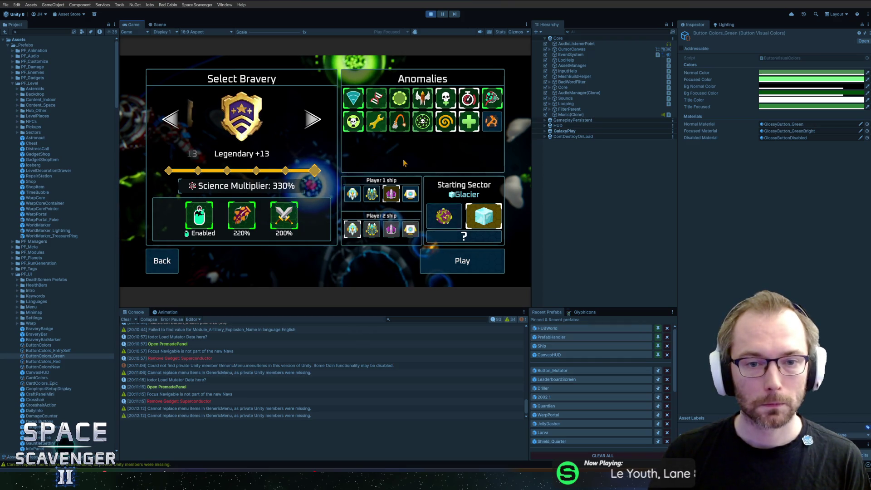
click(400, 121)
click(400, 122)
click(771, 132)
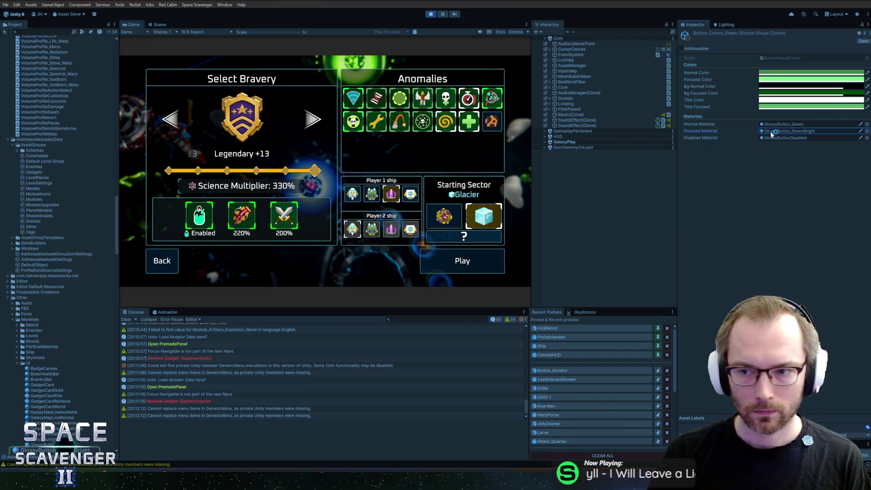
- Re-pick Title Focused as a brighter, more saturated lime yellow-green
click(808, 106)
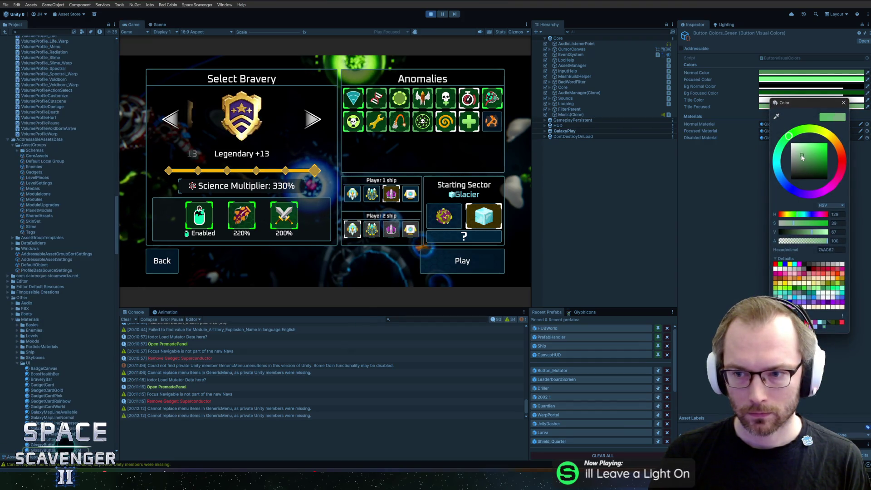
click(844, 103)
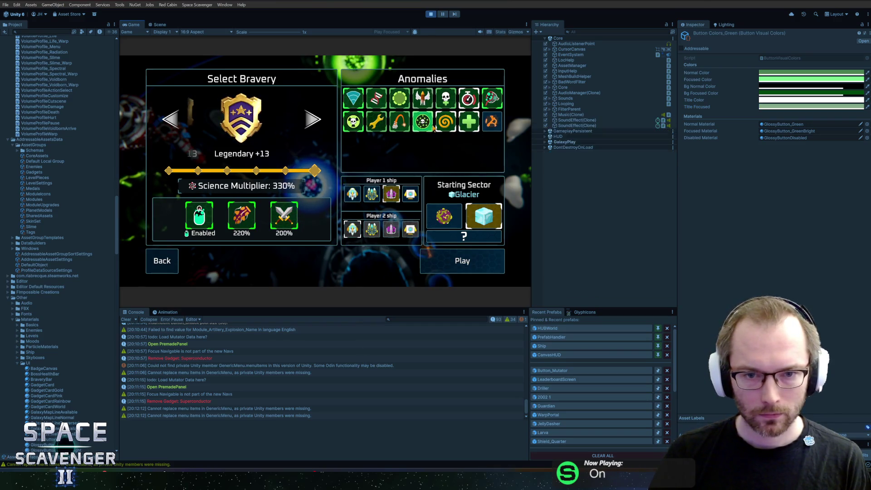
mouse_move(399, 121)
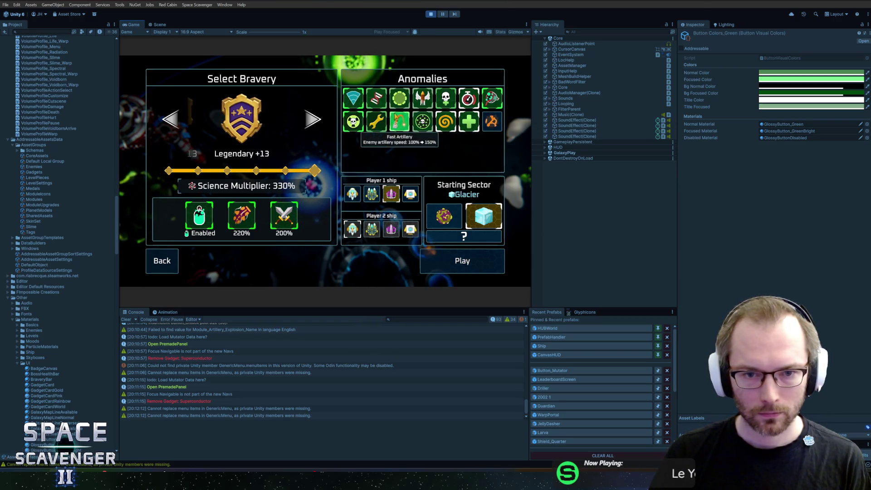
click(776, 107)
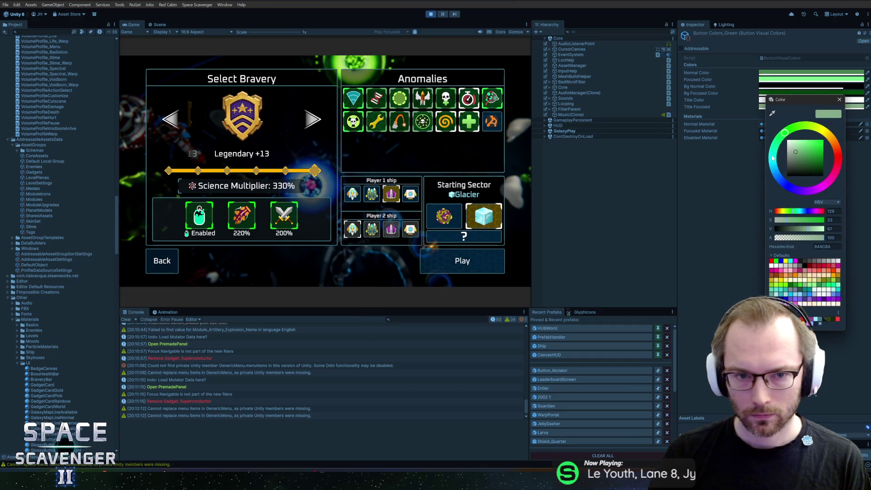
click(817, 131)
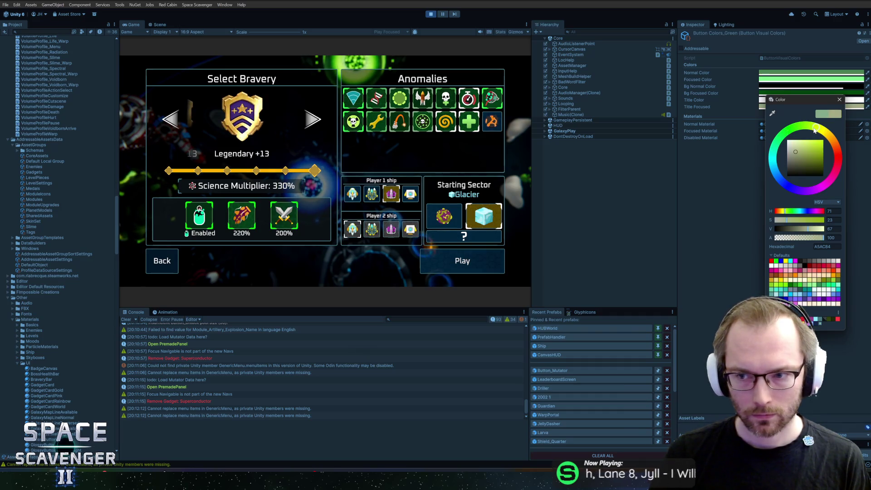
drag(806, 155, 814, 152)
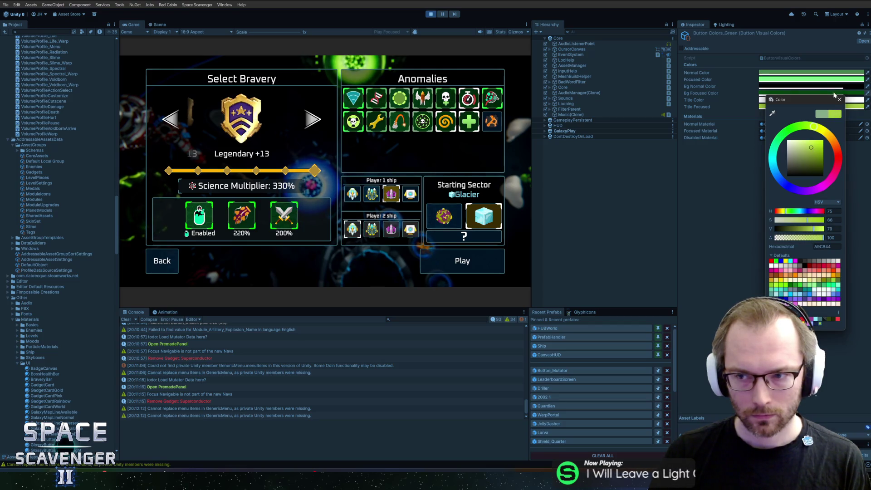
click(840, 99)
- Preview the lime highlight by toggling an anomaly off and back on
click(409, 122)
click(448, 109)
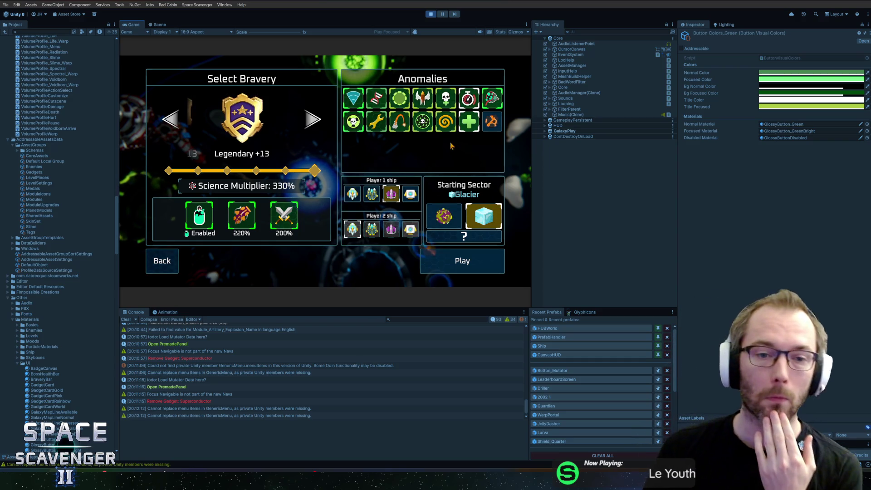
click(784, 108)
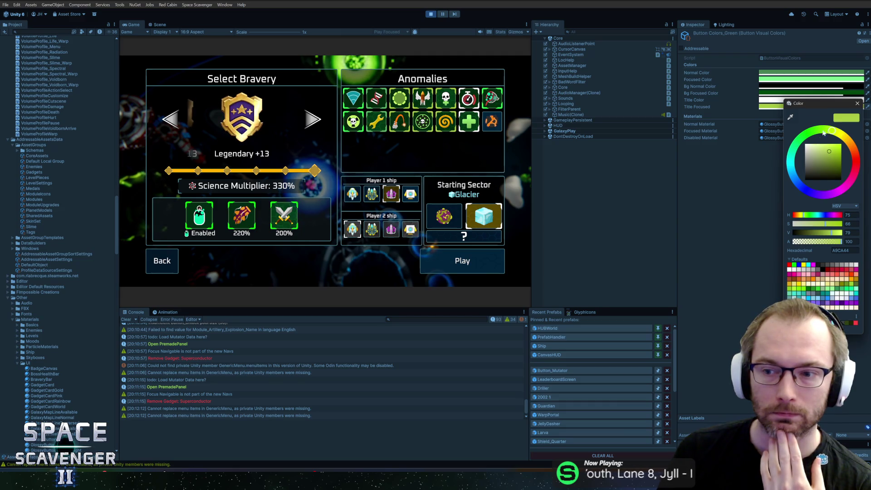
- Try a purple-to-magenta hue with adjusted saturation on the button colour and preview it
click(834, 196)
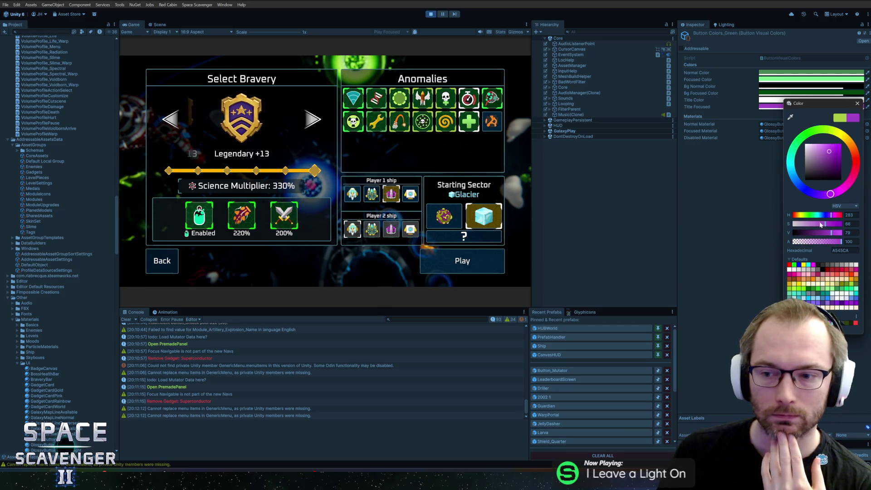
drag(821, 224, 810, 225)
click(825, 224)
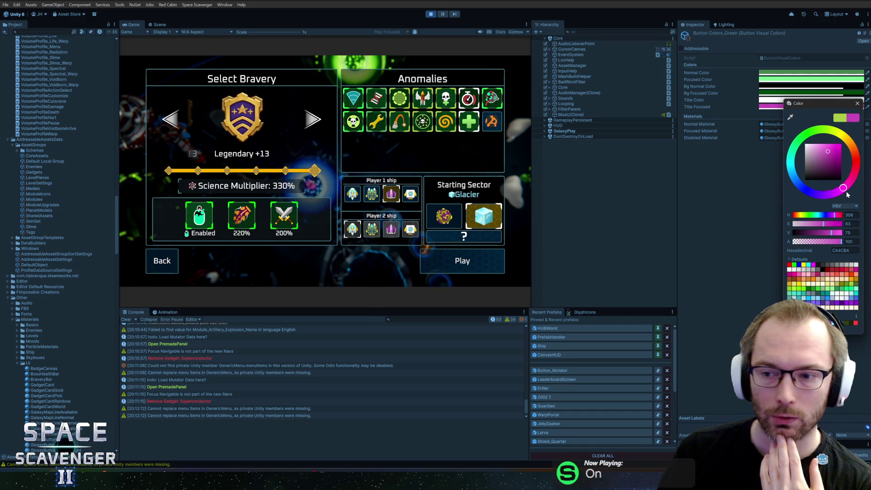
drag(834, 234, 838, 234)
click(857, 104)
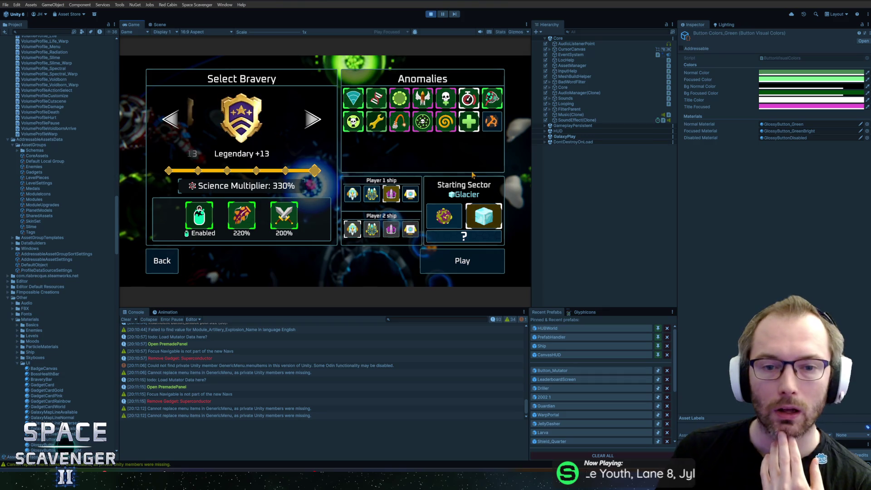
- Soften the Title Focused colour to a paler pink and preview the highlight
click(785, 100)
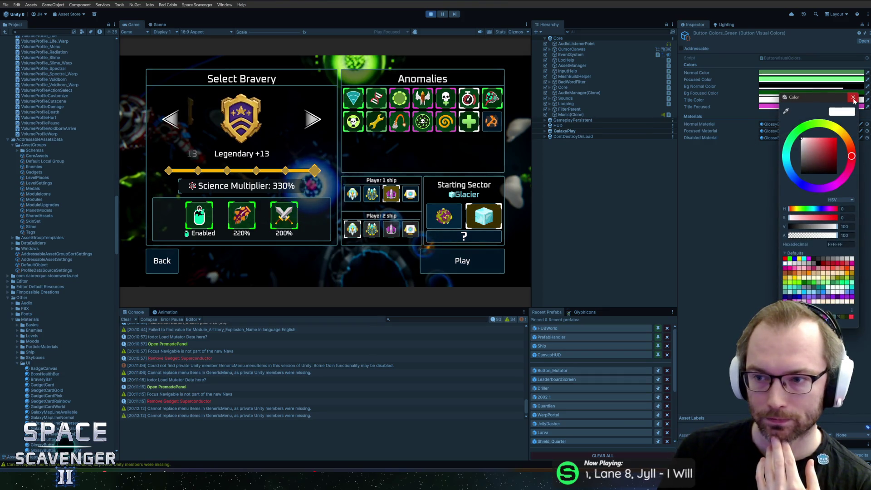
click(853, 98)
click(771, 107)
mouse_move(833, 222)
mouse_down()
mouse_move(807, 226)
mouse_move(815, 226)
mouse_up()
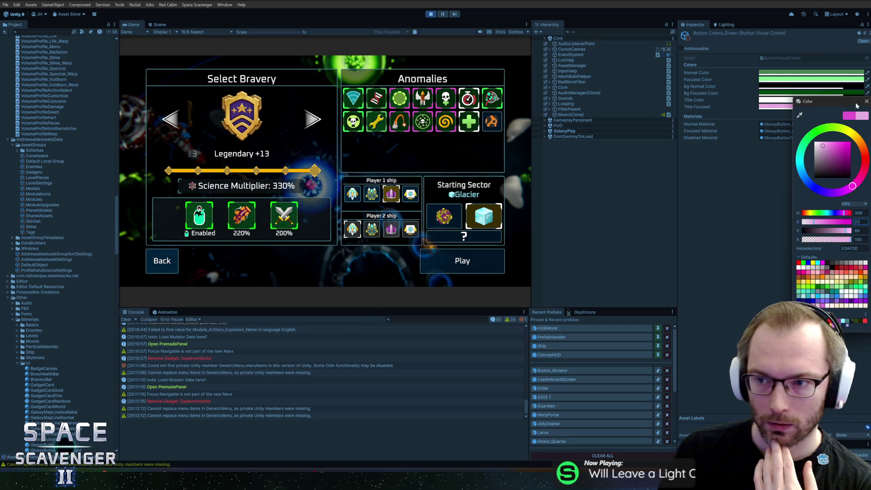
click(867, 102)
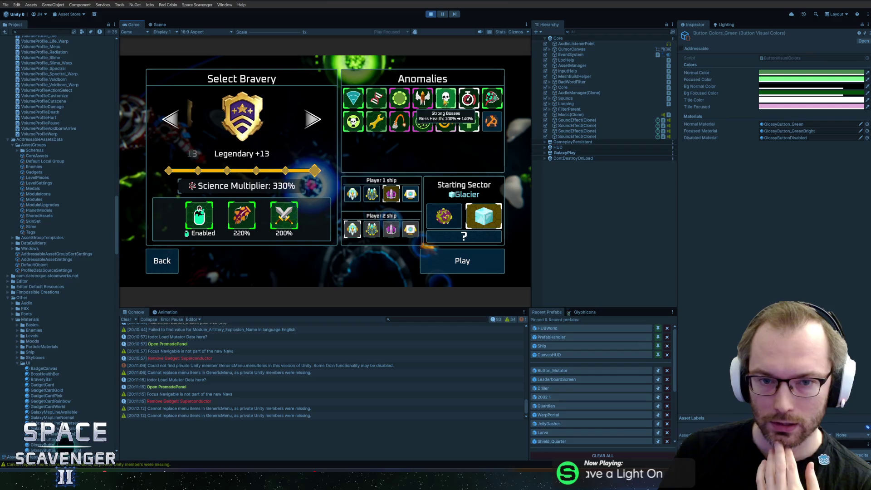
- Restore Title Focused to green by pasting the saved green, then darken it to about 70 brightness
click(812, 106)
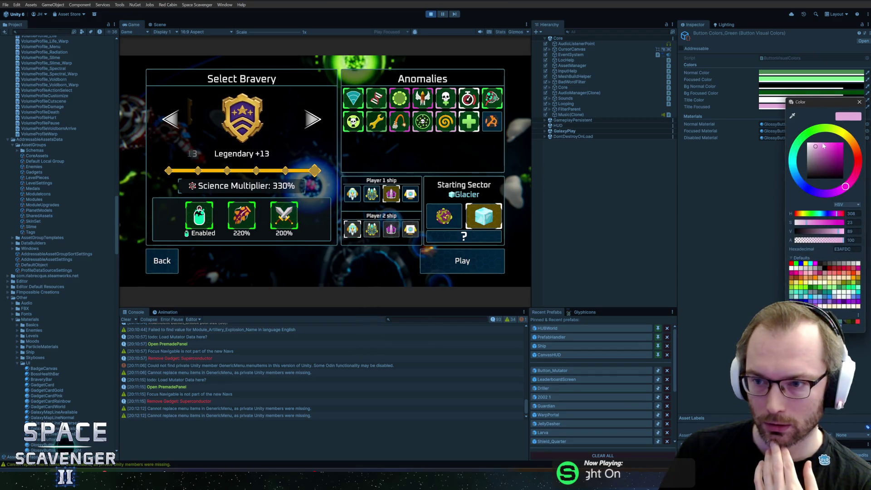
drag(821, 135, 813, 132)
click(859, 102)
right_click(813, 107)
click(820, 120)
click(813, 107)
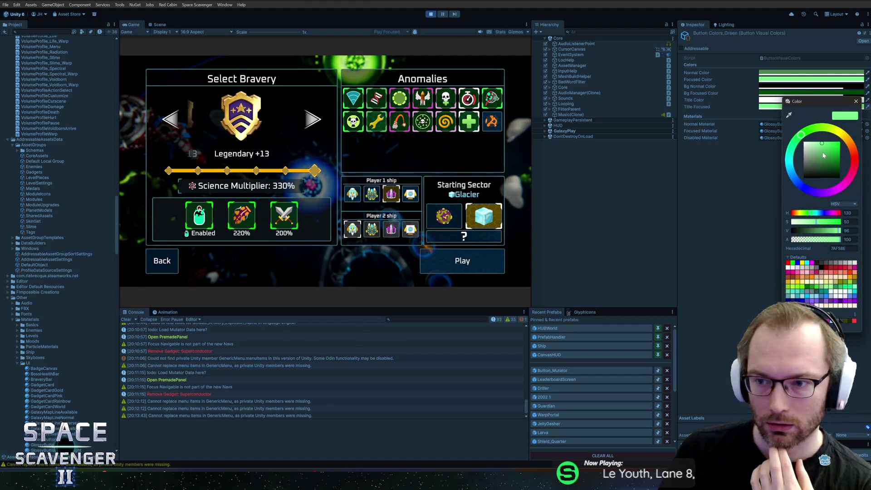
click(823, 155)
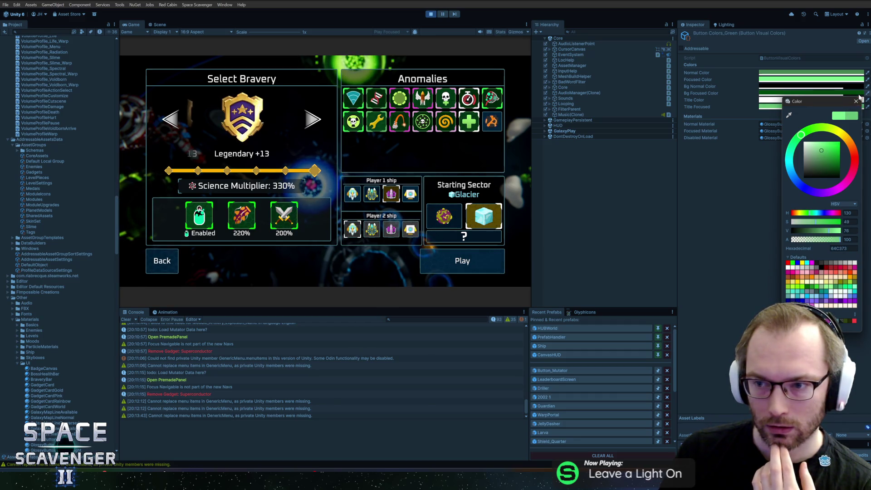
click(471, 122)
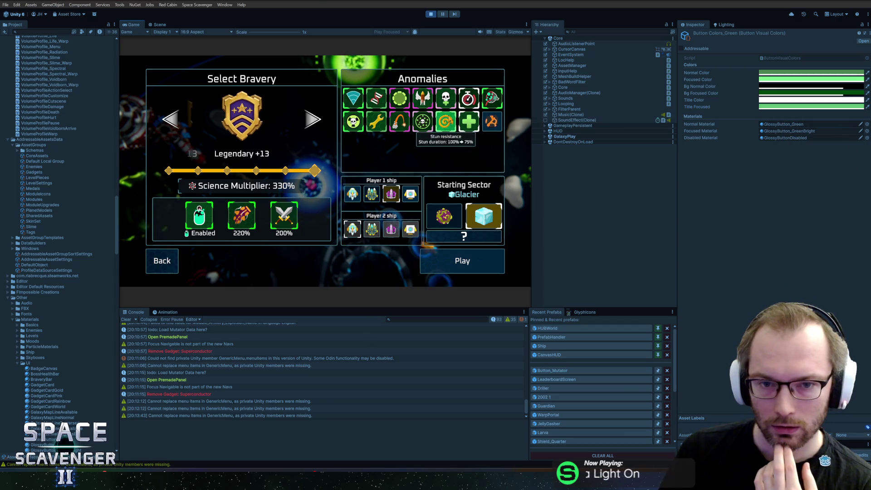
- Toggle the stopwatch and radioactive-bosses anomalies off and back on to preview the new colour
click(469, 101)
click(469, 101)
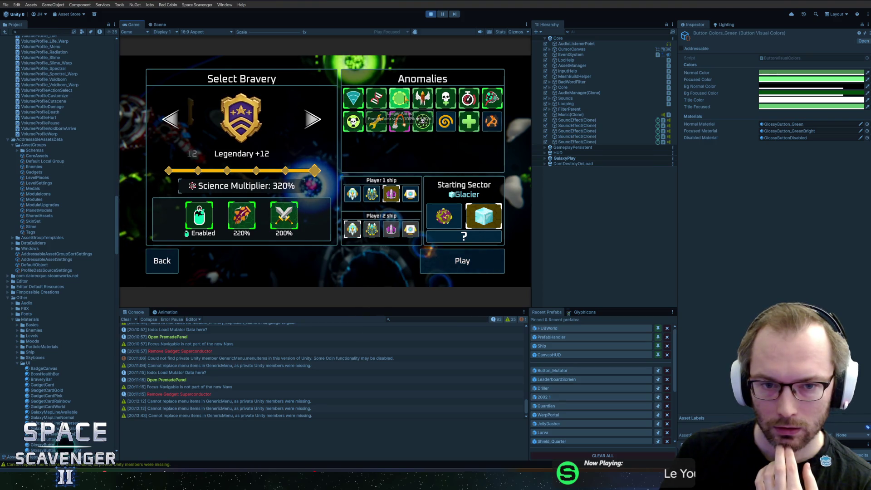
click(354, 122)
click(353, 121)
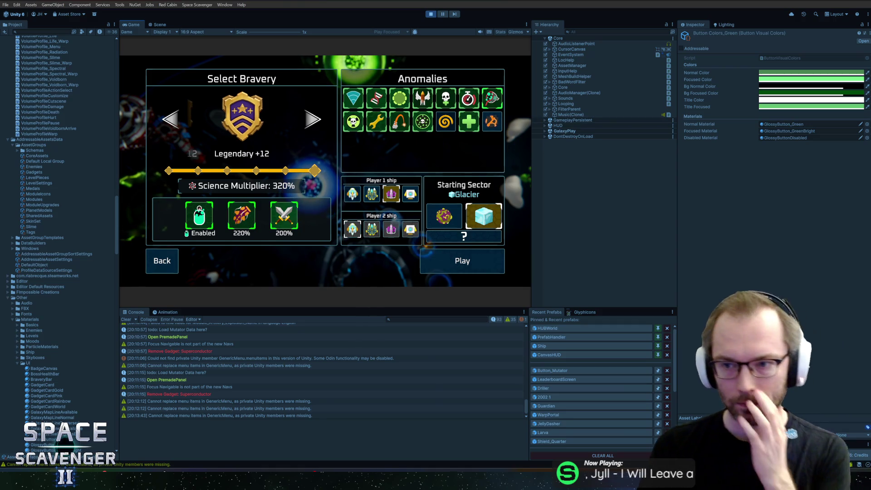
- Set the Title Focused green's V to 60 (hex 4F995B), close the picker, and stop the game
click(772, 107)
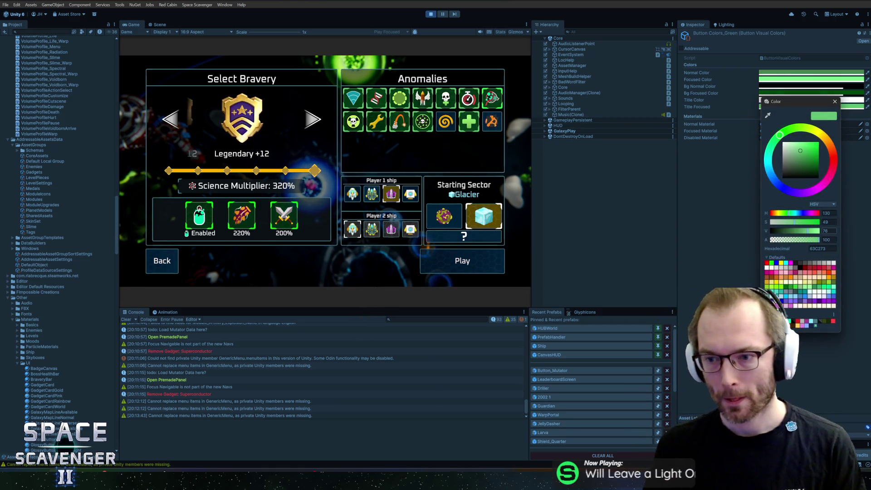
text(60)
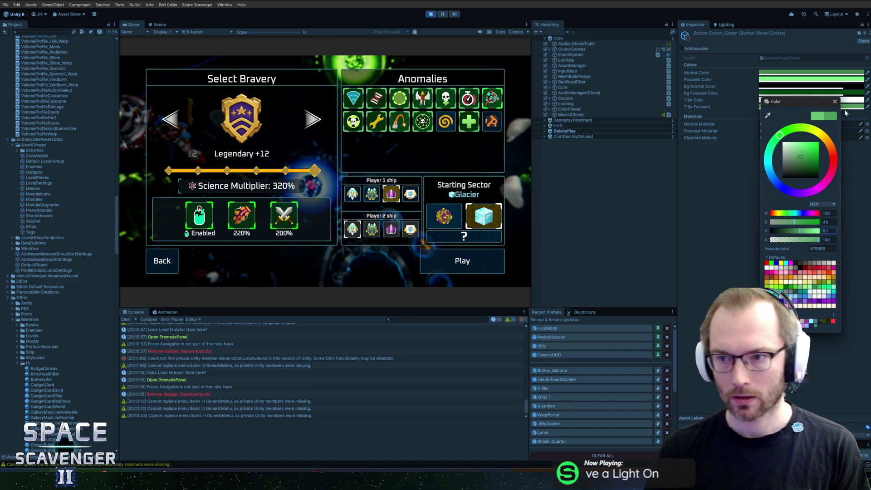
click(835, 101)
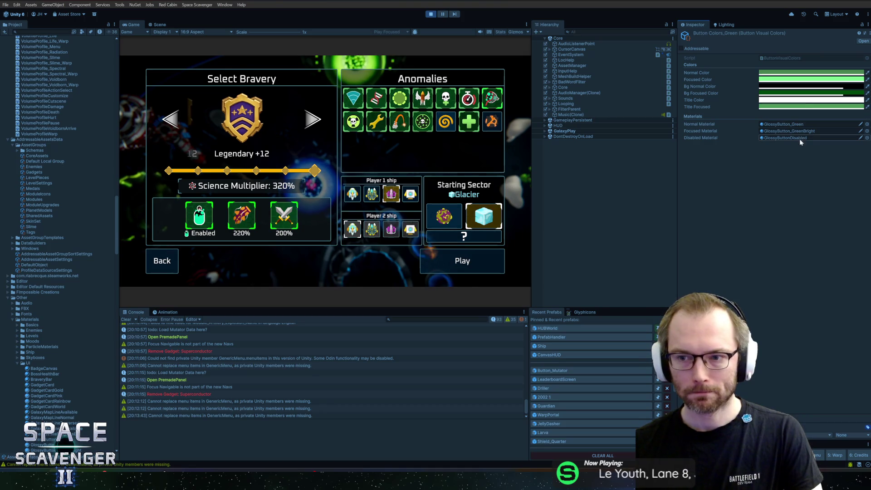
click(431, 14)
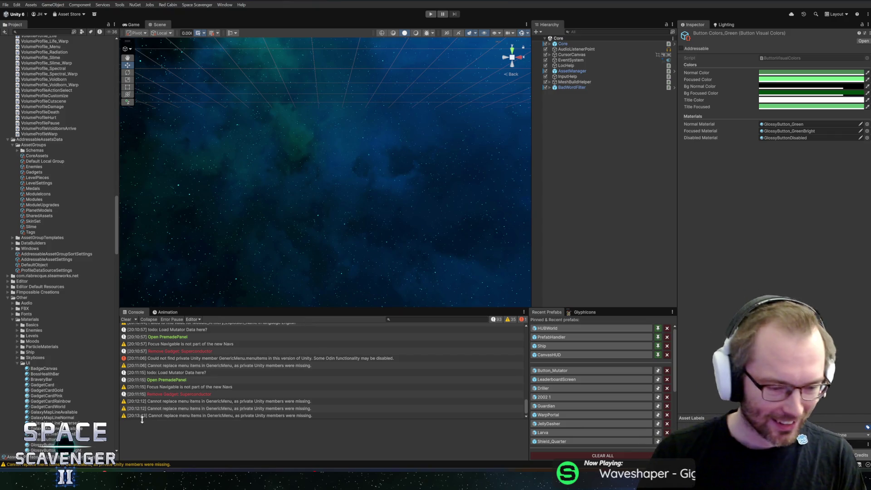
- Commit 8 files as 'Showing Current Mutators in a run + Larger Stats Window' and push to origin
key(alt+Tab)
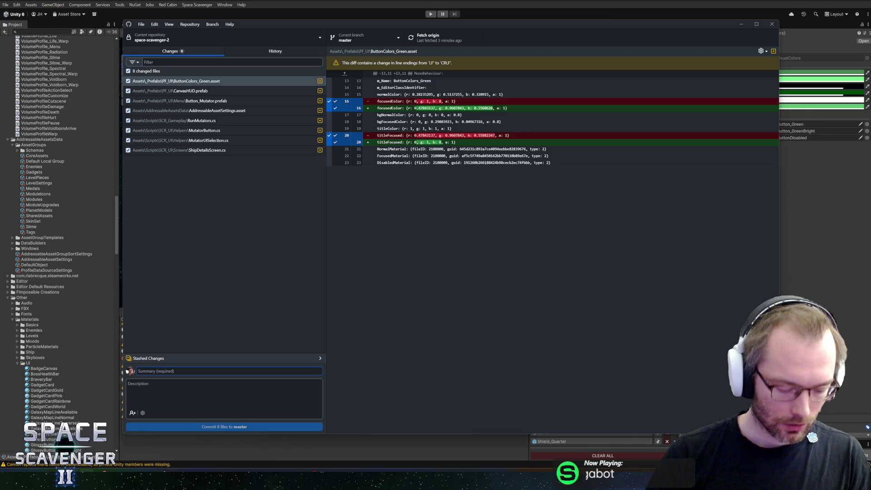
text(Showing Cu)
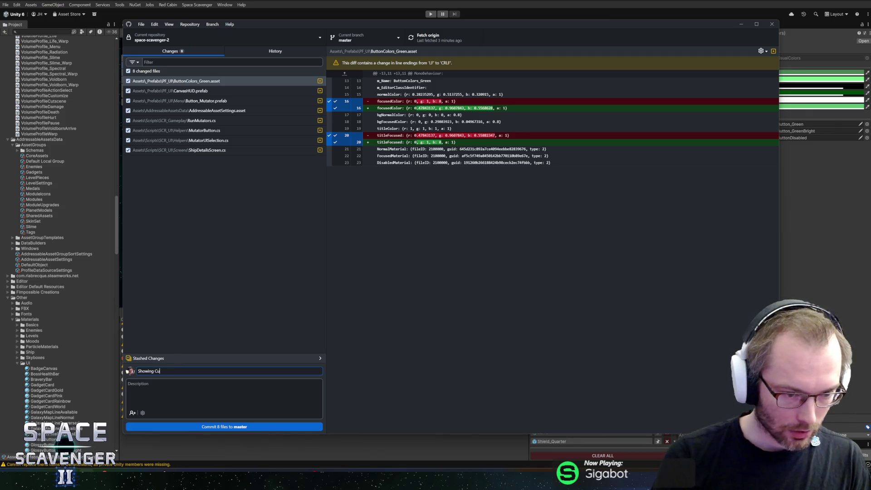
text(rrent M)
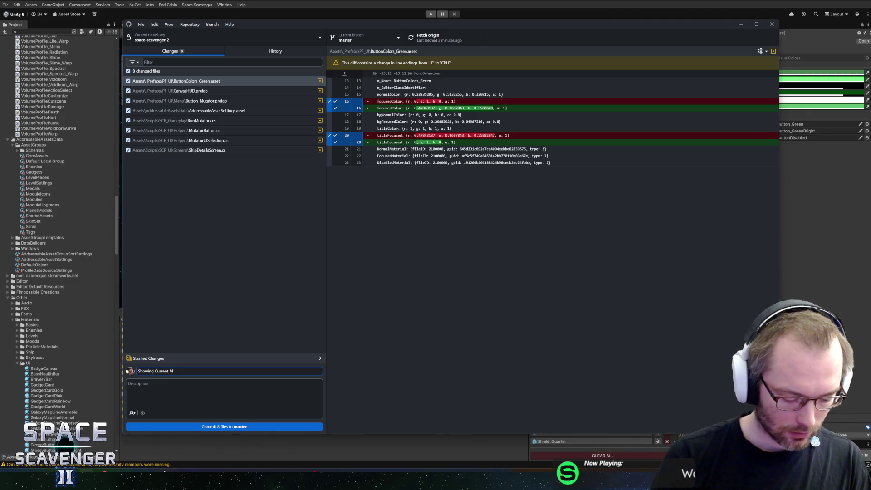
text(utators in a run + Larger Stat)
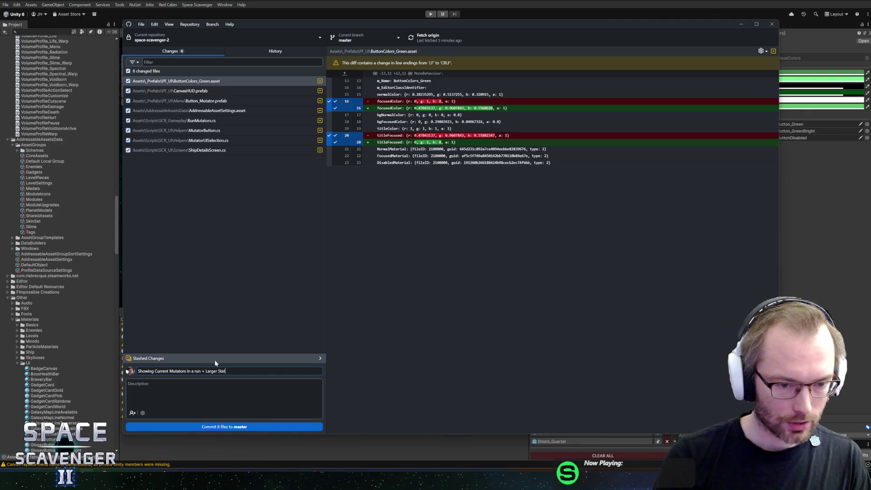
text(s Window)
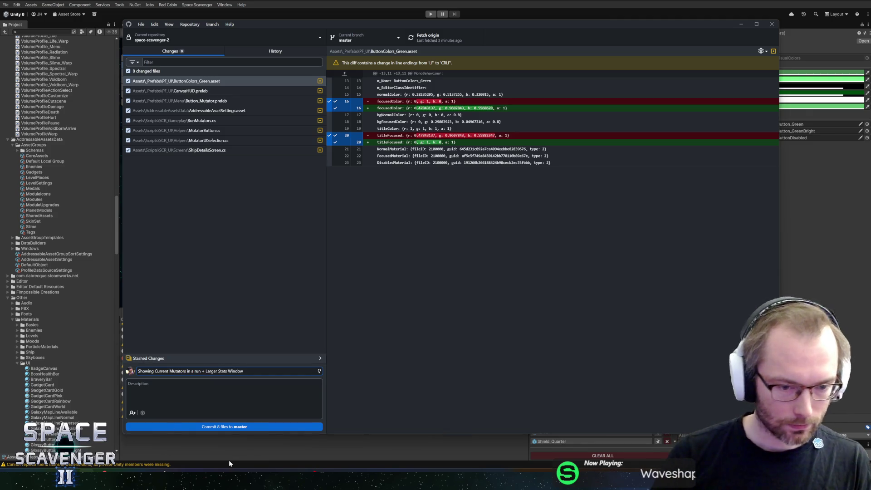
click(253, 427)
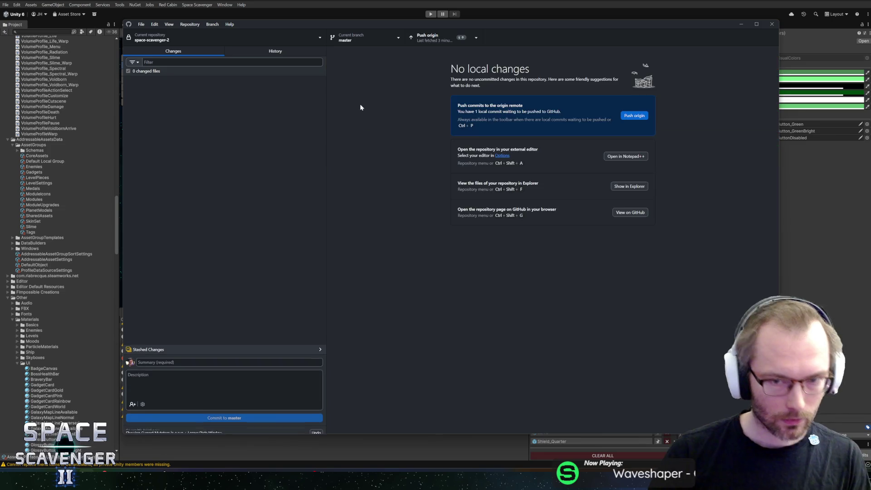
click(429, 44)
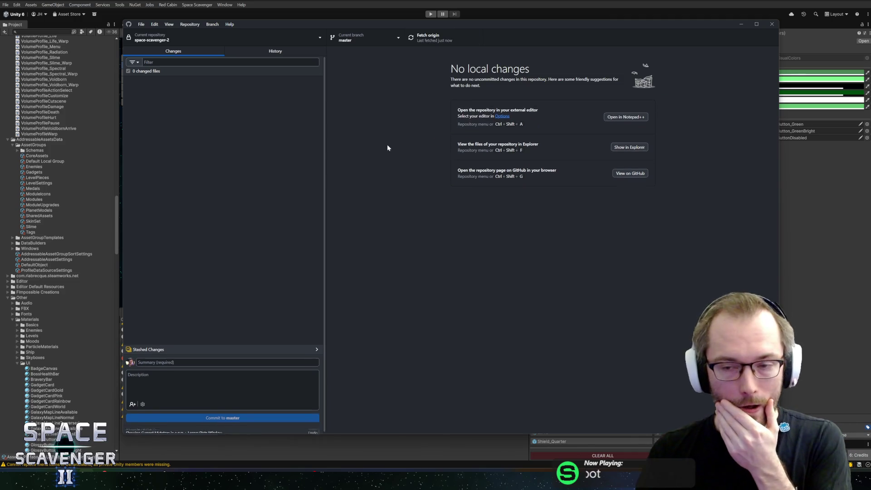
click(398, 5)
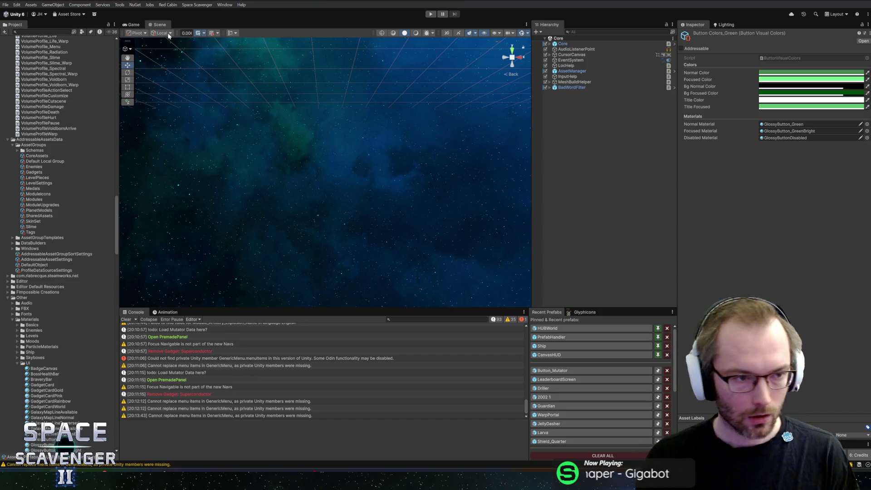
- Search 'superch' in the Project window and open the Special_Supercharger prefab
click(47, 37)
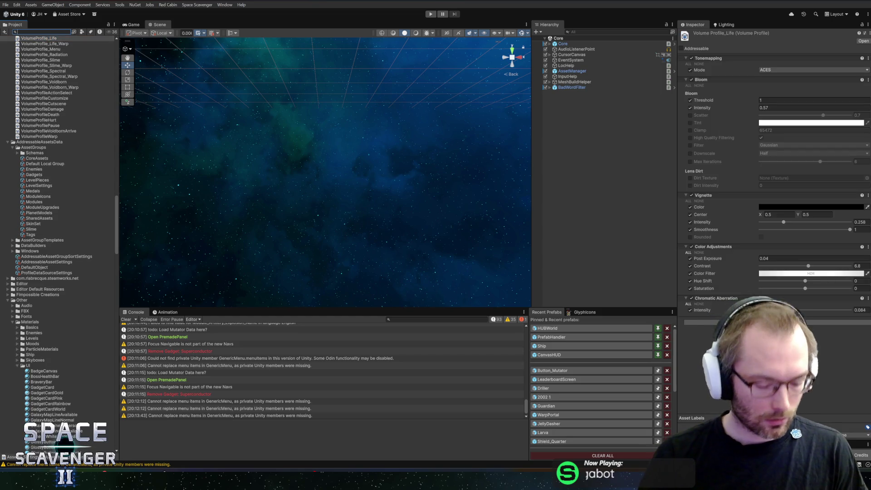
text(superch)
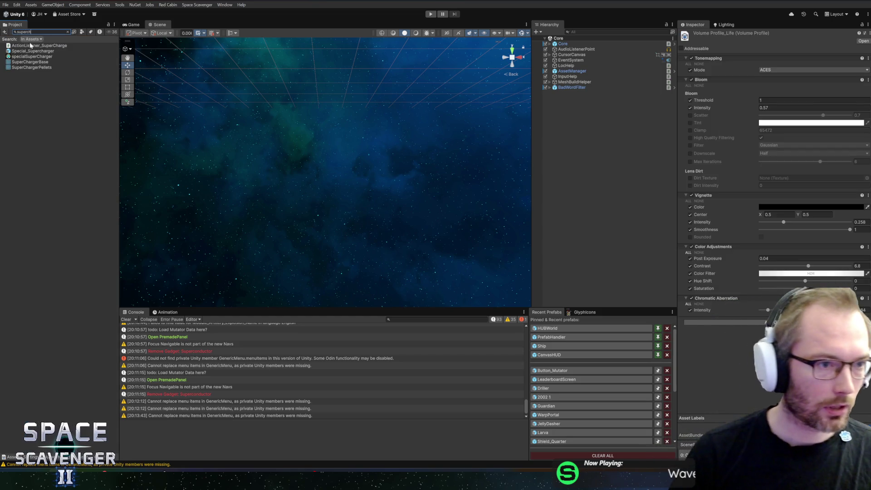
click(23, 53)
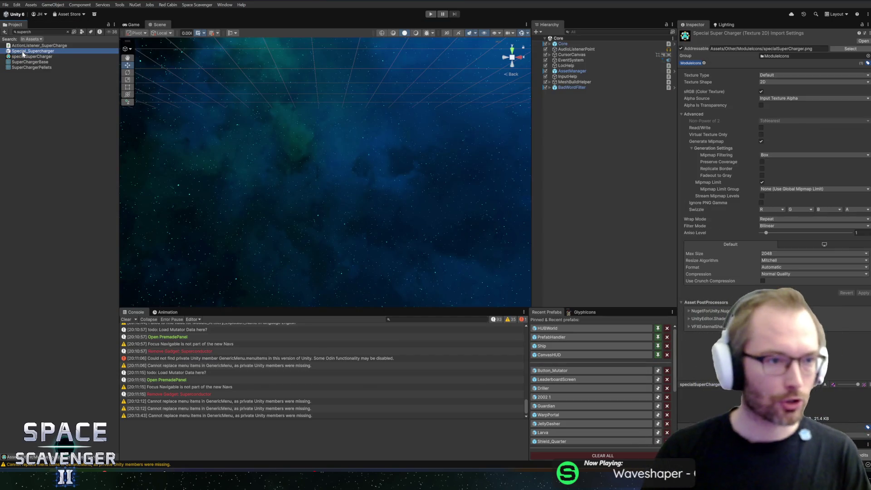
double_click(22, 56)
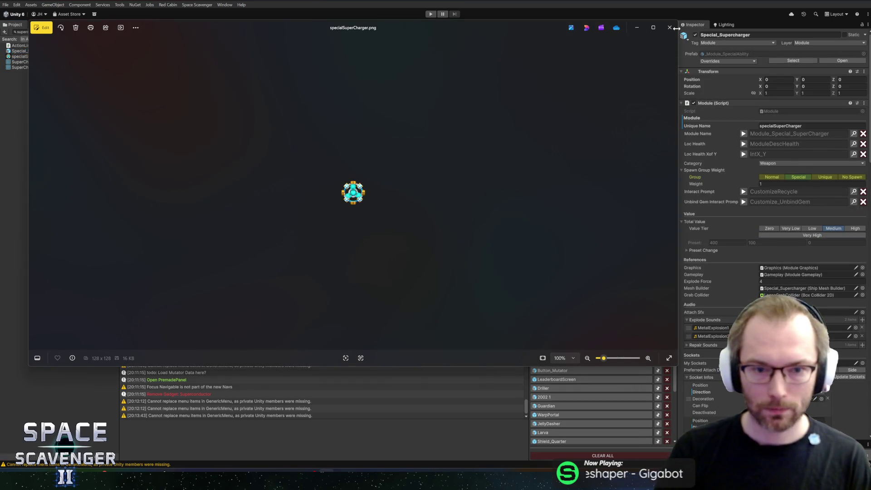
click(670, 27)
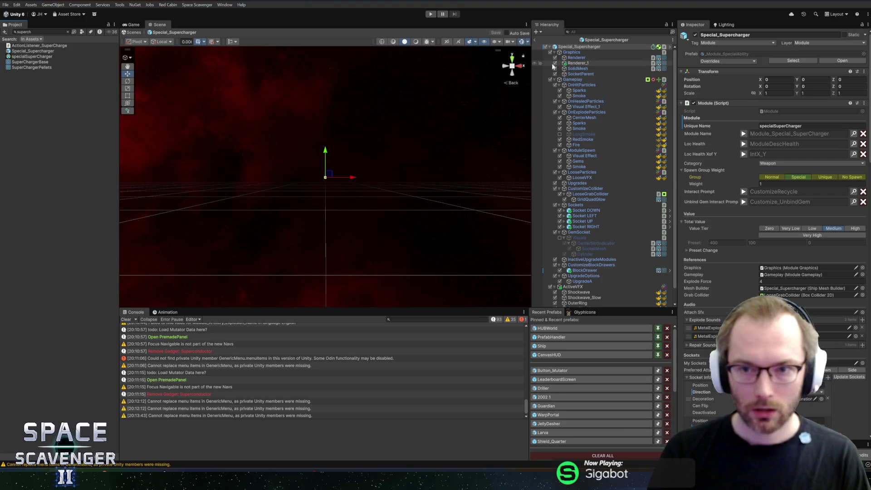
- Inspect the Supercharger's Action Listener and Timer Time, save the prefab, and reveal it in the Project tree
scroll(734, 214, down, 15)
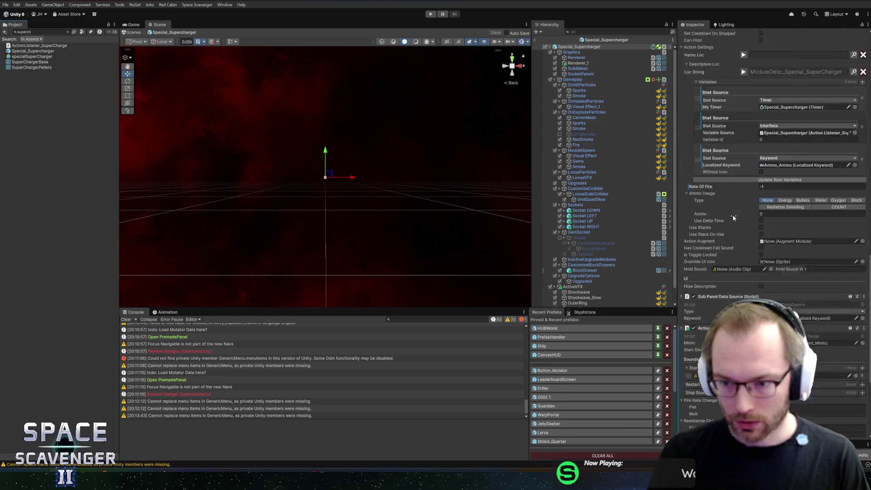
scroll(733, 215, down, 1)
scroll(726, 211, up, 5)
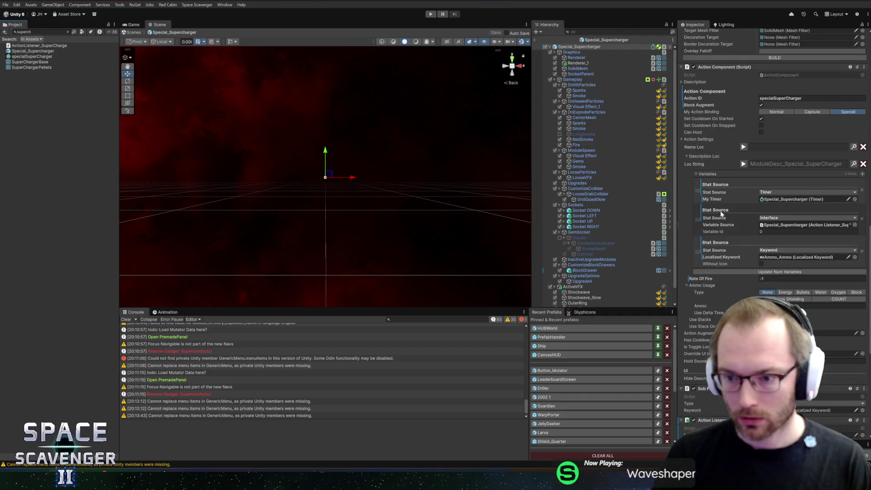
scroll(721, 214, down, 10)
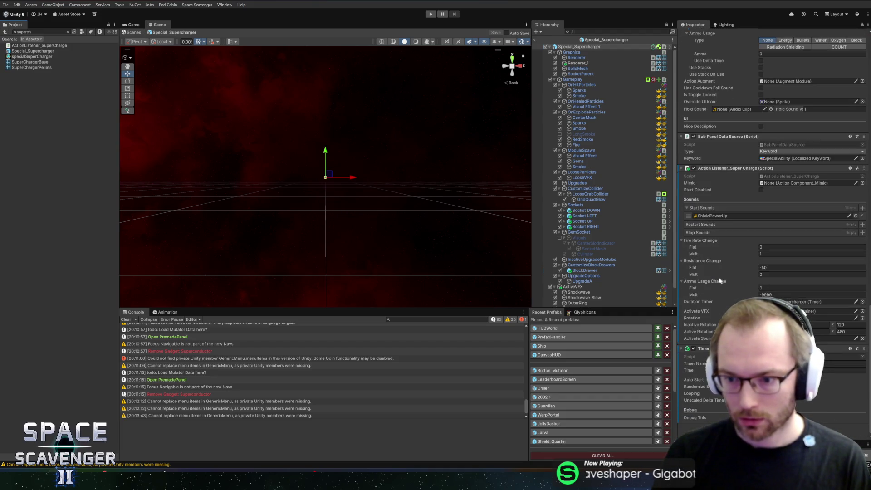
click(799, 301)
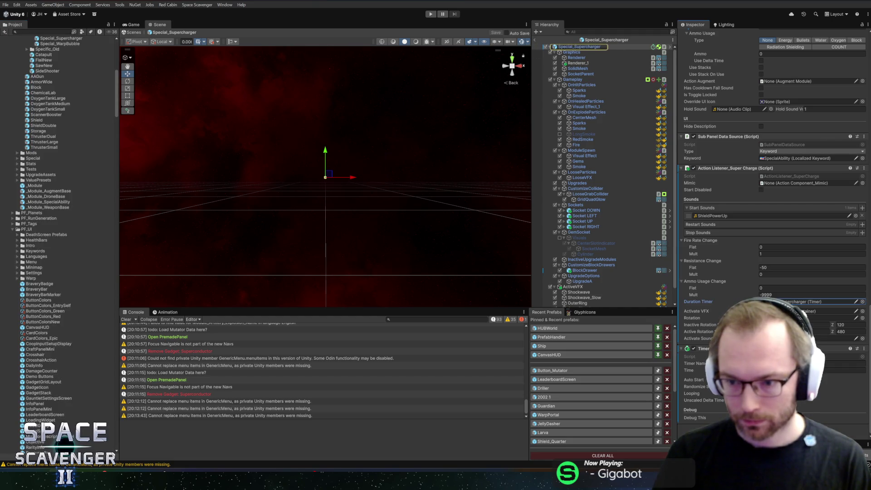
click(844, 370)
key(ctrl+s)
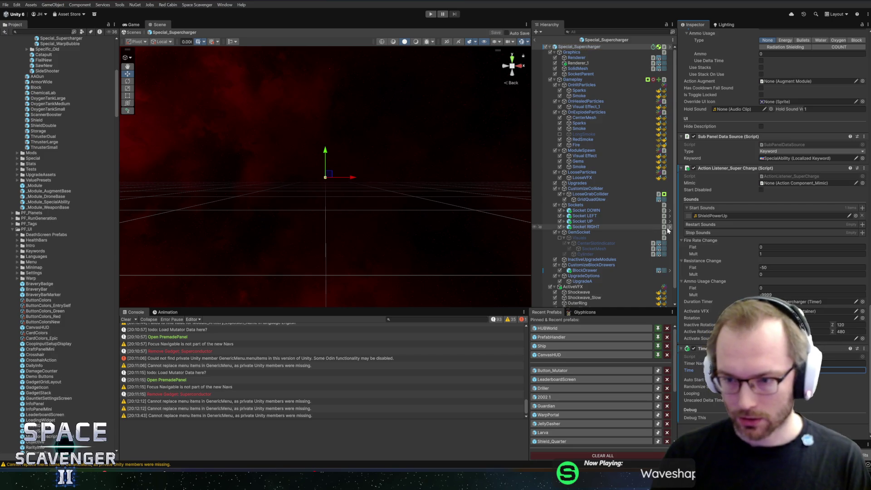
click(597, 42)
scroll(67, 159, up, 5)
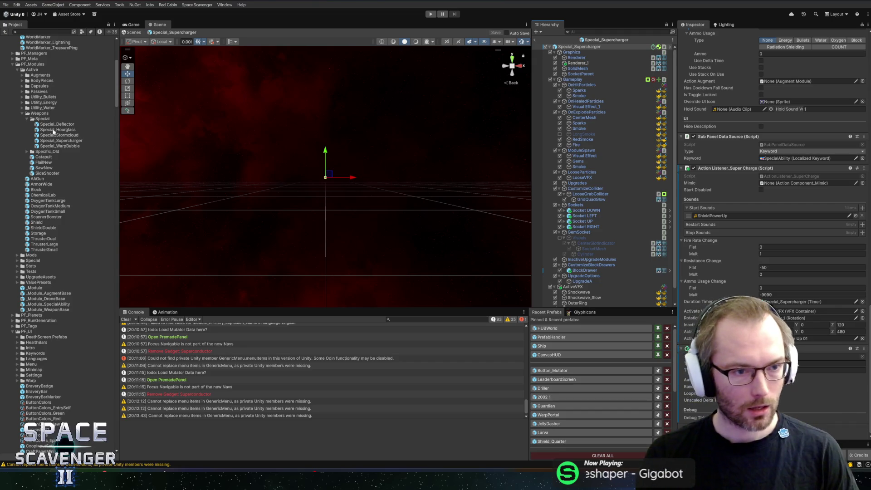
- Select Special_WarpBubble, then open the Special_Deflector prefab from Weapons > Special
click(44, 147)
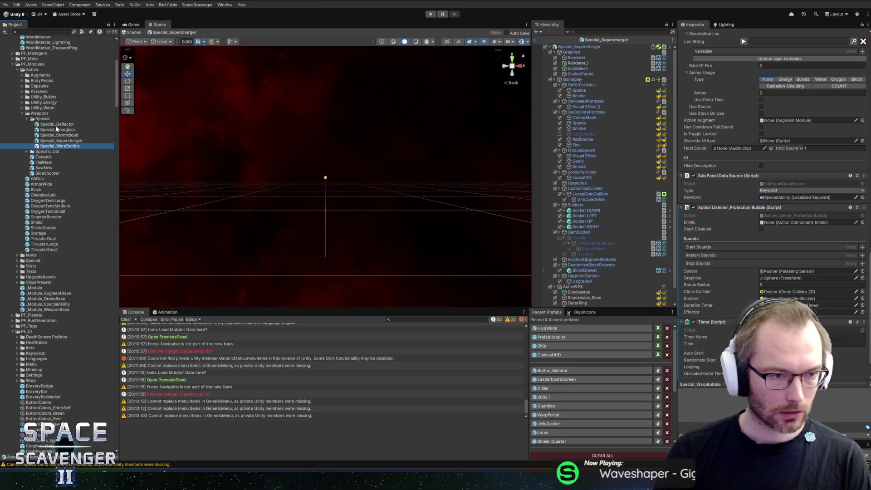
click(57, 125)
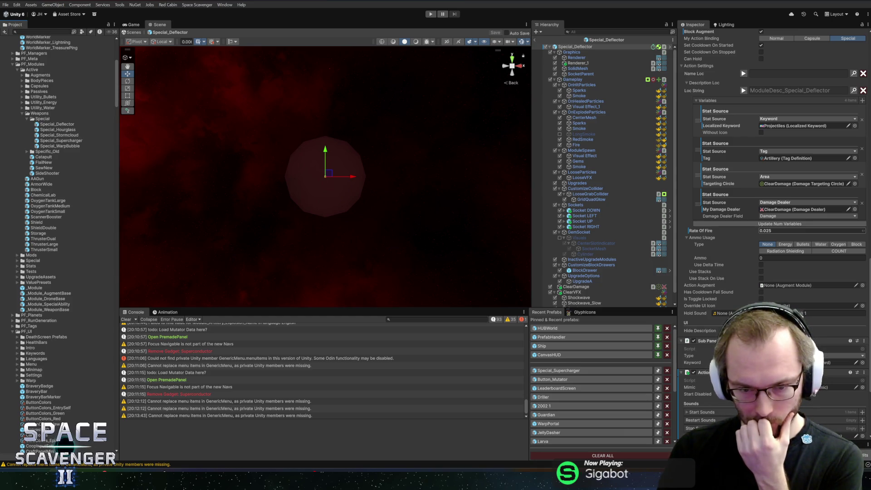
- Try Deflector Rate of Fire values 0.025 and 0.0375, save, then undo a 0.05 edit back to 0.0375
click(772, 231)
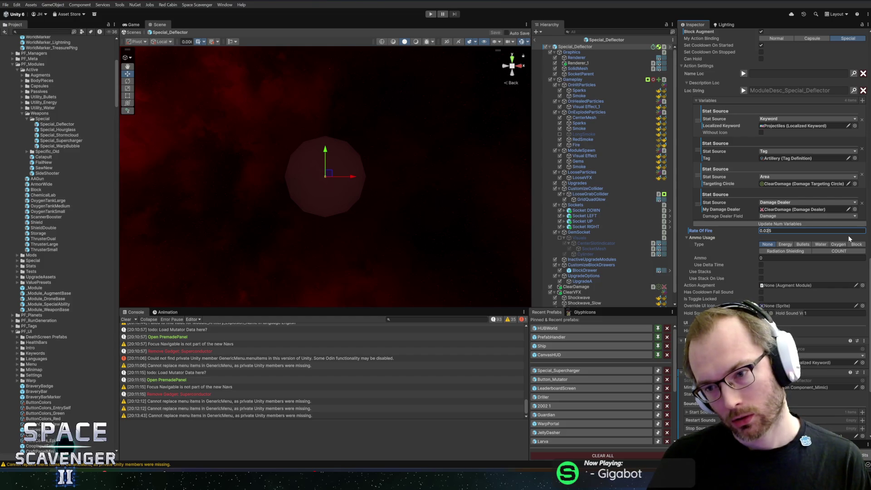
key(BackSpace)
text(33)
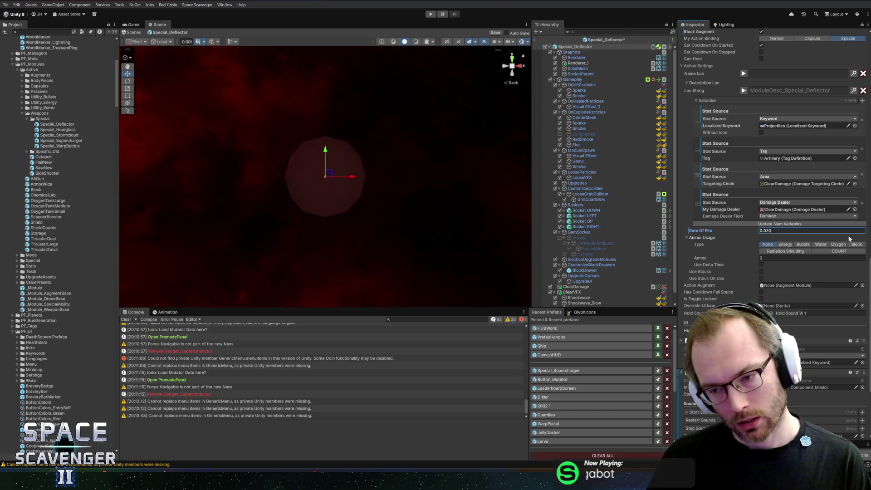
key(BackSpace)
key(BackSpace)
text(25)
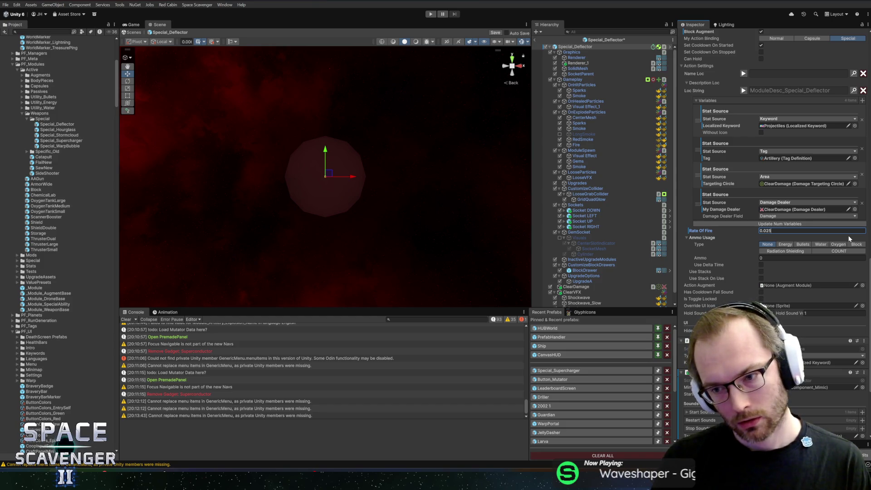
key(BackSpace)
key(BackSpace)
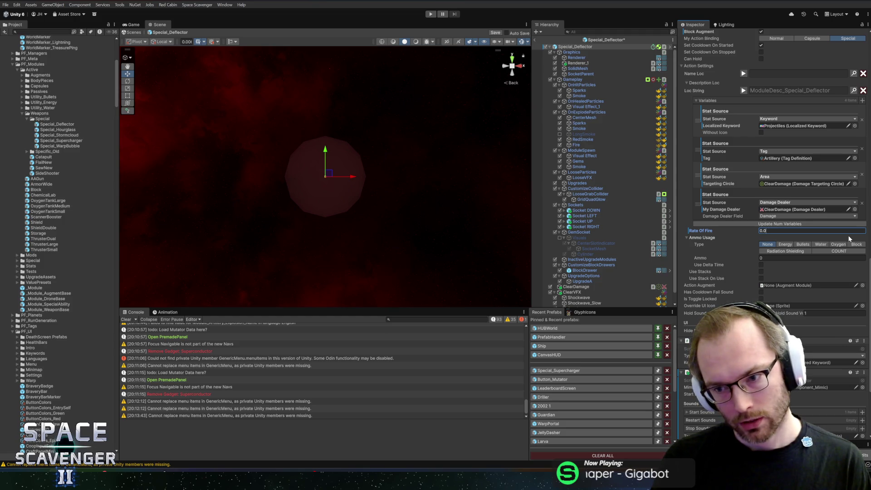
text(375)
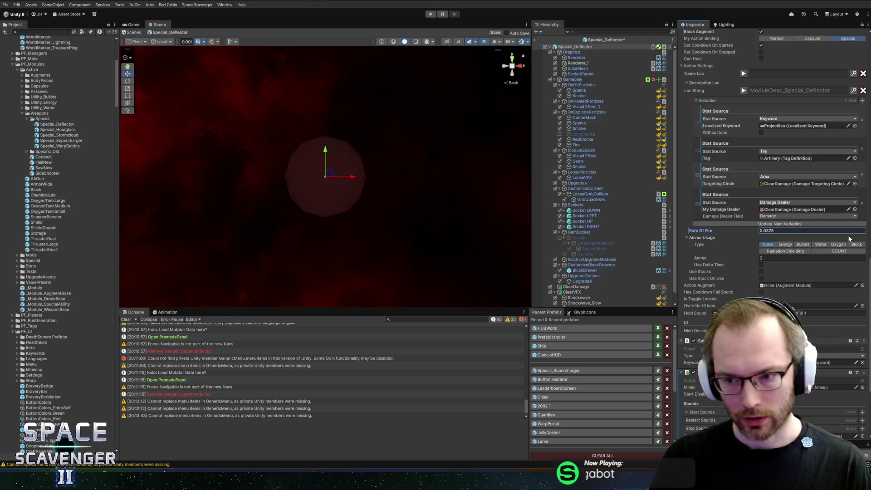
key(ctrl+s)
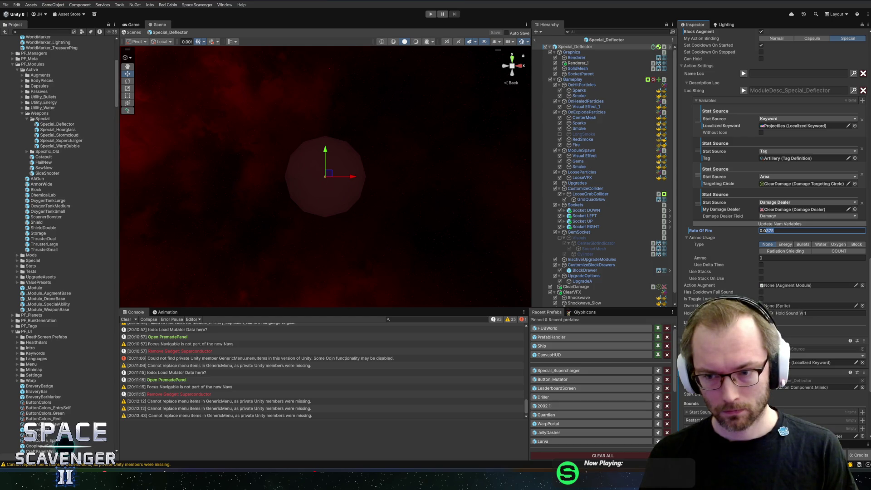
text(05)
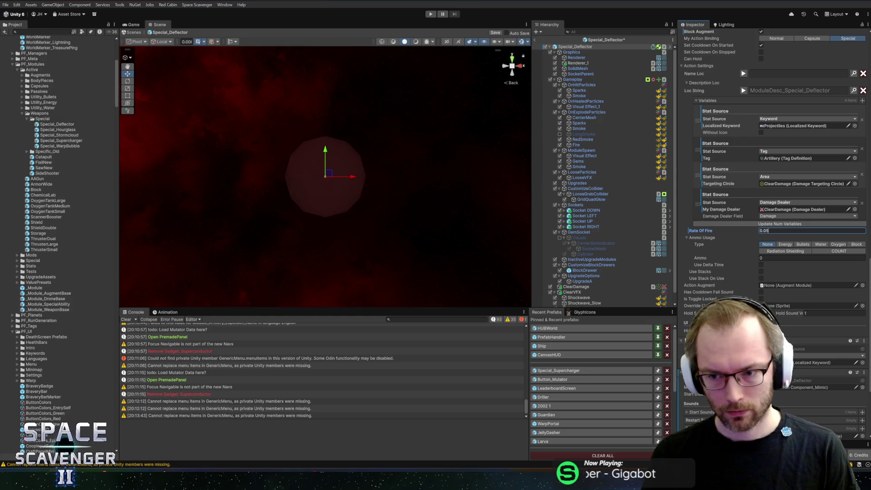
key(ctrl+z)
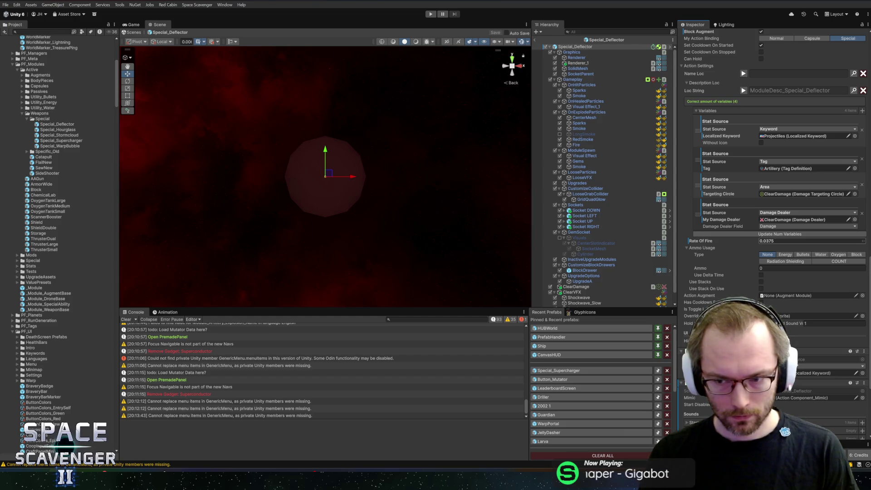
click(767, 241)
click(774, 241)
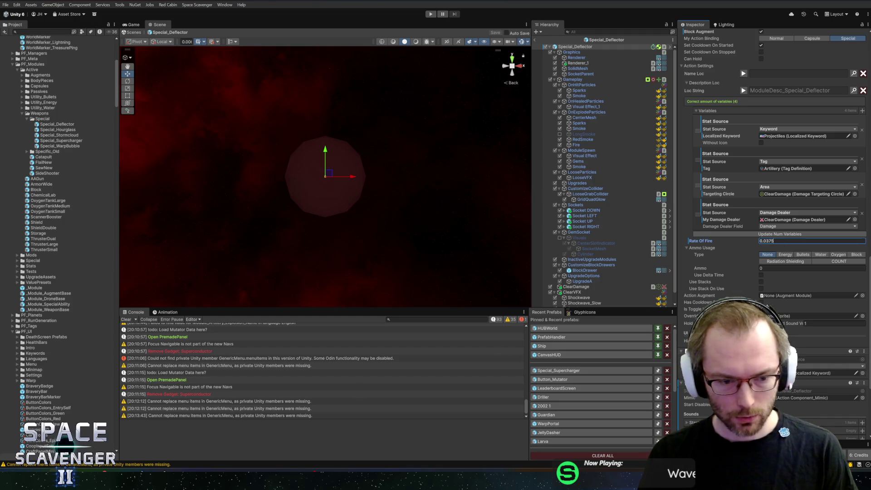
- Compute 1 ÷ 30 = 0.0333… in Windows Calculator
key(XF86Calculator)
click(562, 359)
key(slash)
click(660, 382)
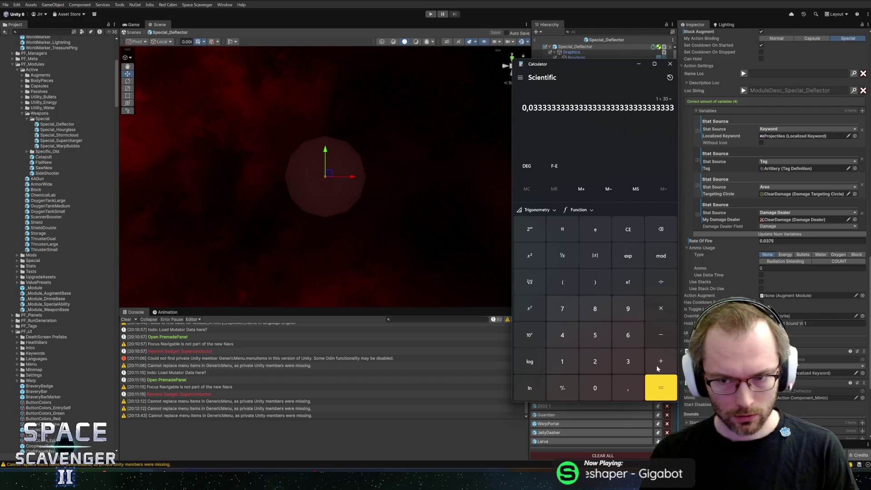
- Move the calculator aside, clear its display to 0, and close it
drag(584, 68, 466, 66)
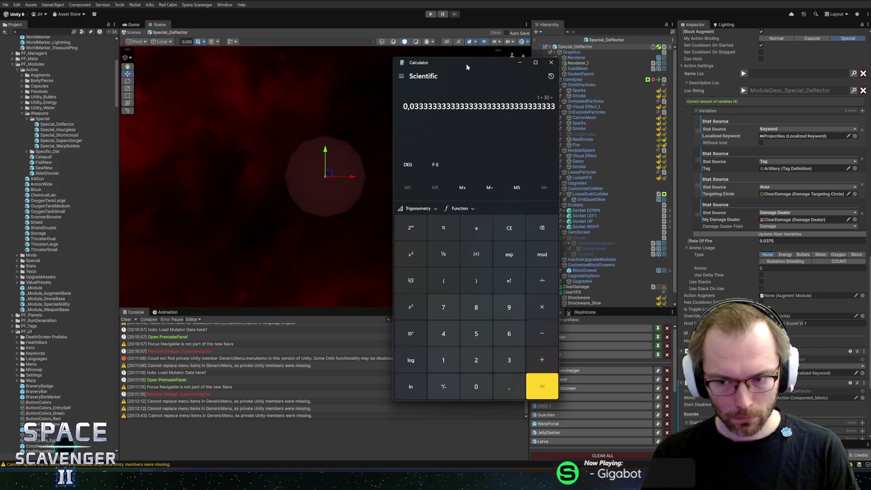
click(540, 224)
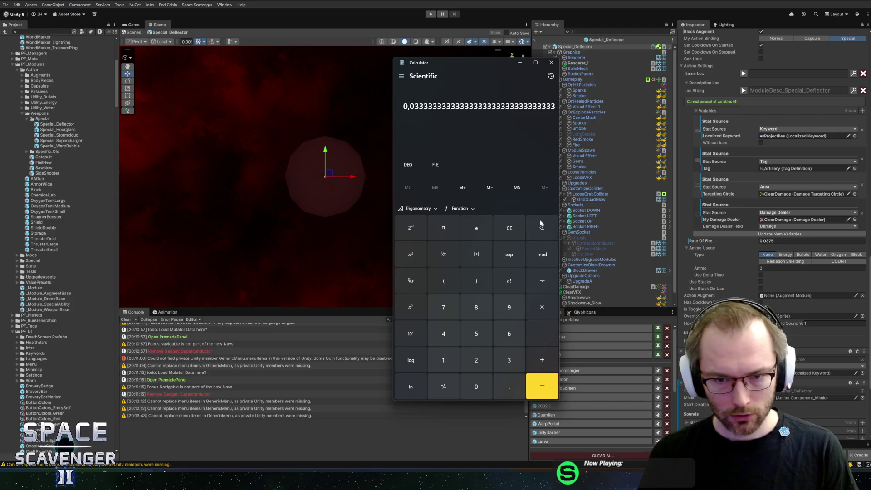
click(499, 232)
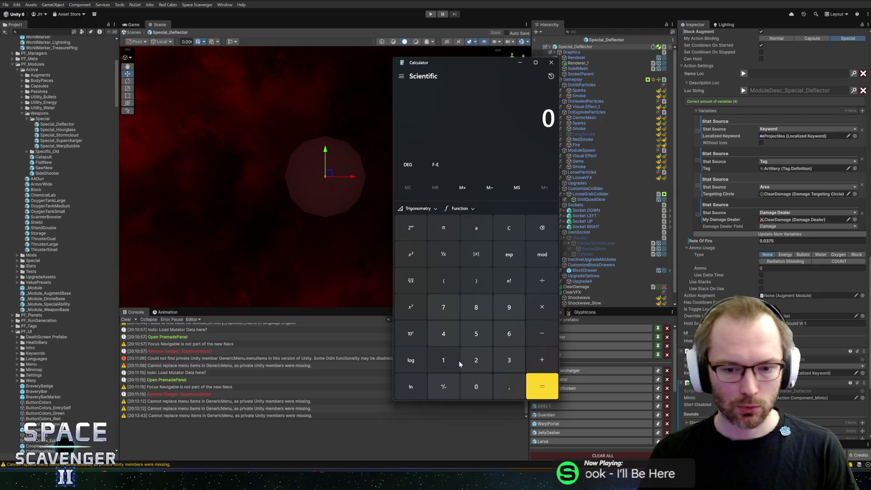
click(552, 61)
- Set the Deflector's Rate Of Fire to 0.0333 and exit prefab editing
click(687, 247)
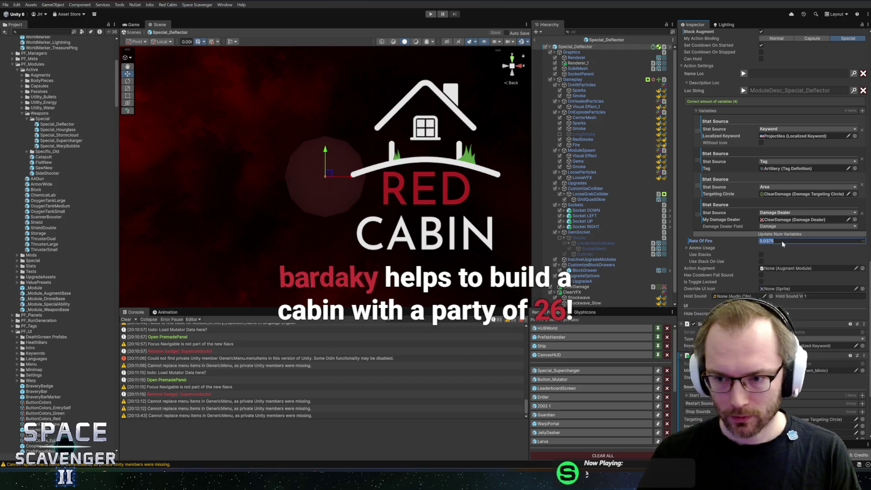
text(0.0333)
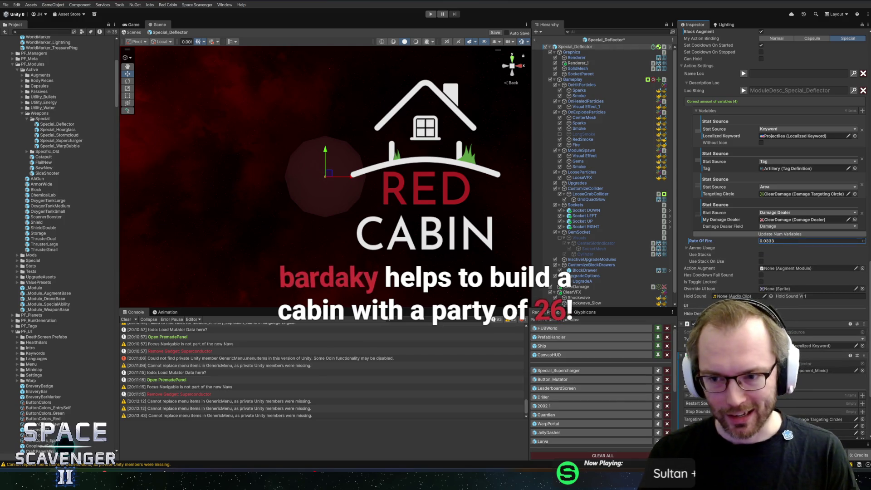
click(535, 40)
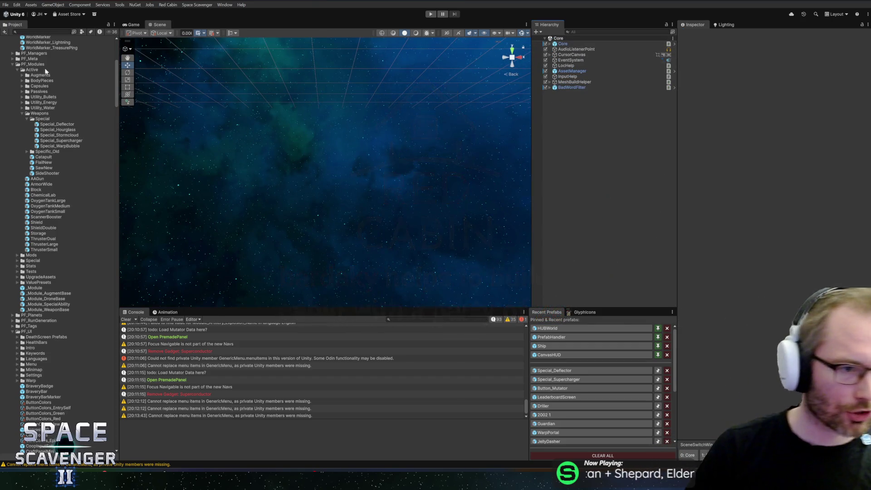
- Enter Play mode with a maximized Game view and fly around the hub portals
click(431, 14)
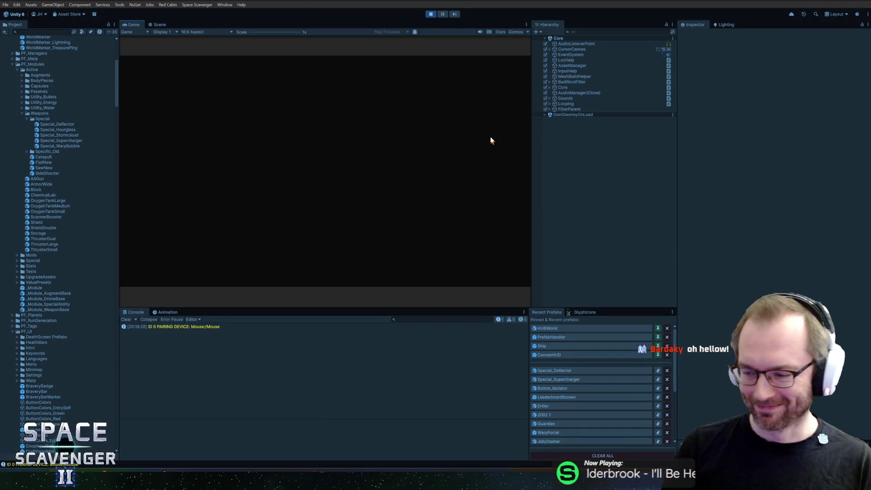
double_click(133, 24)
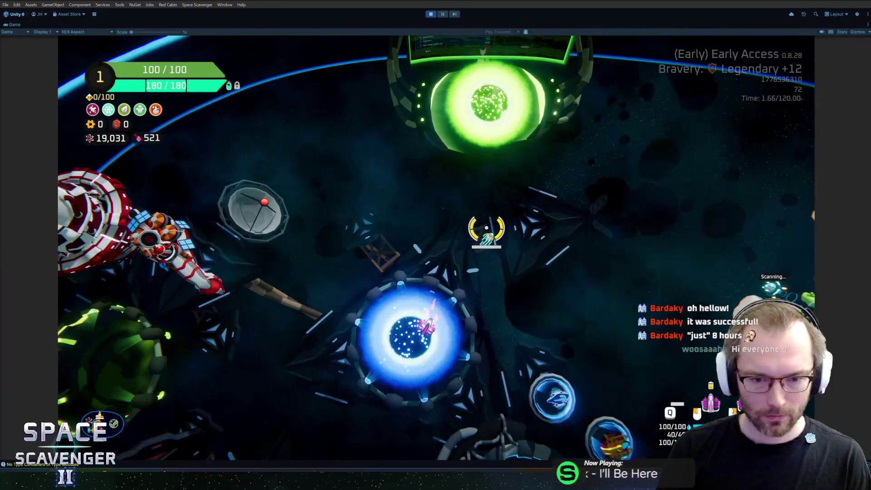
key(f)
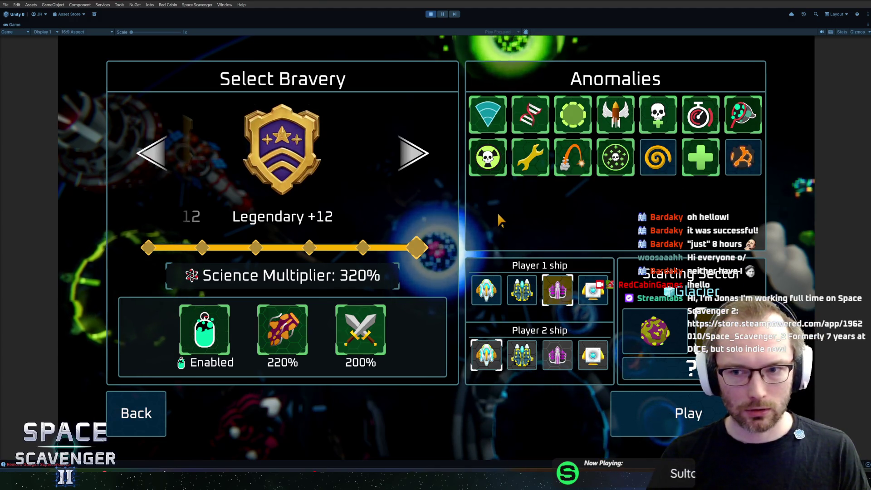
key(Return)
key(s)
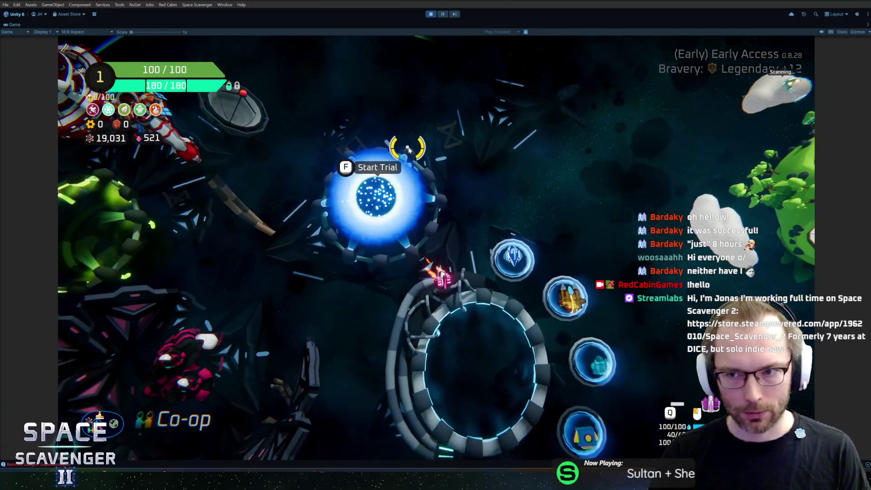
key(w)
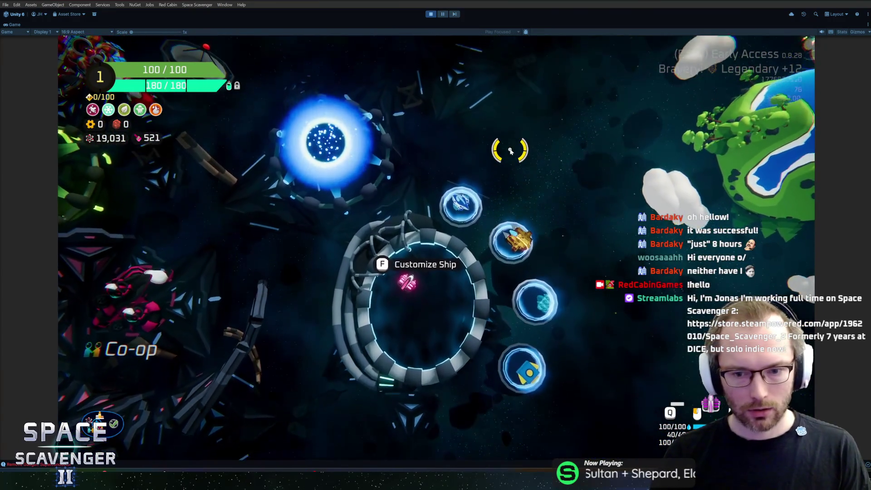
key(s)
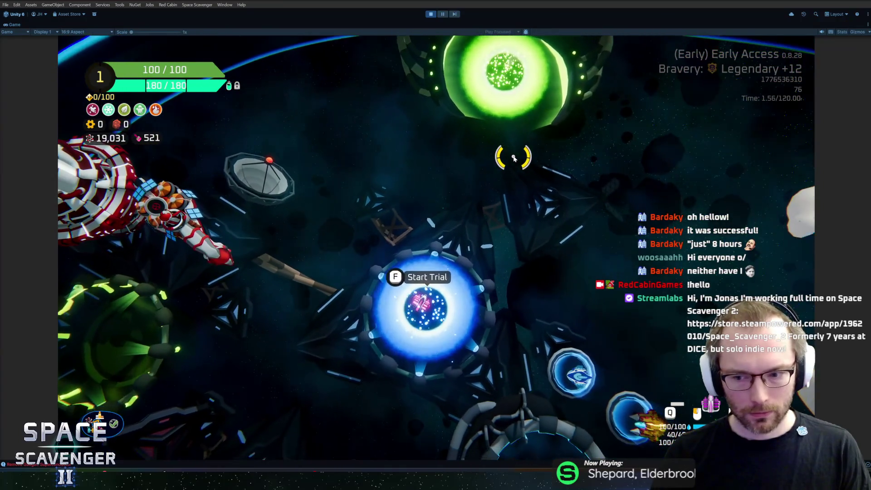
key(w)
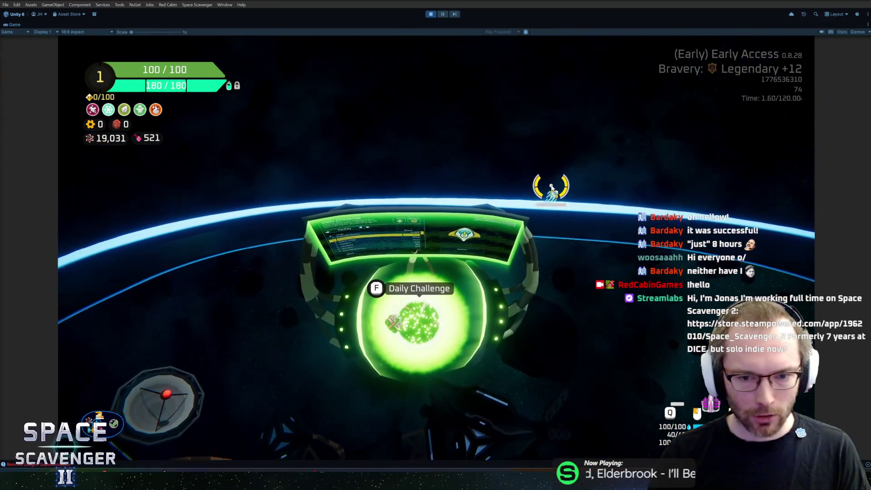
key(s)
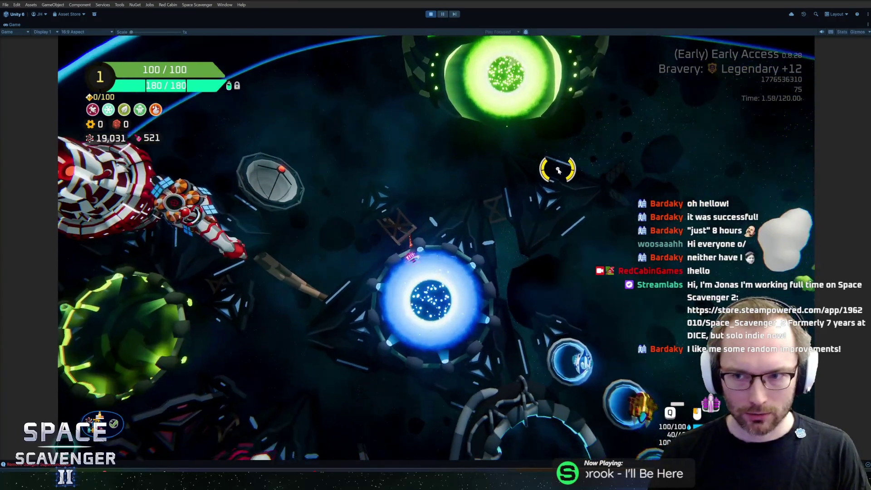
key(e)
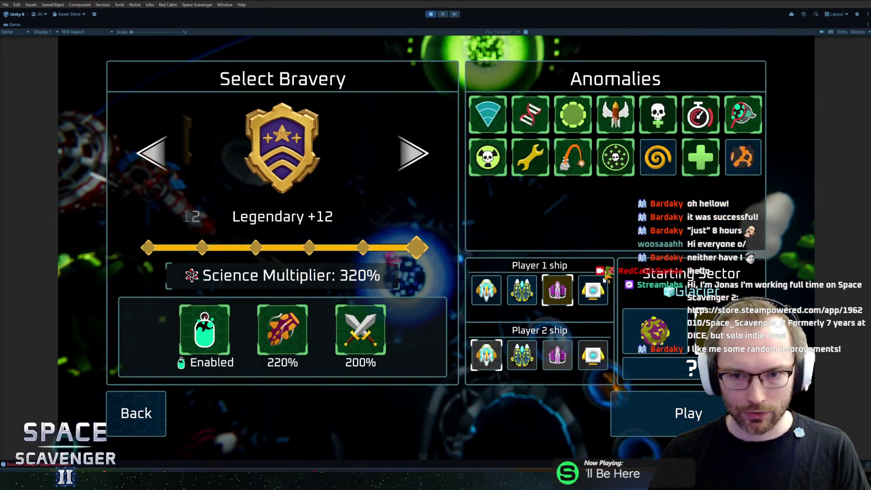
key(Escape)
- Spawn Special_Deflector via the 'spawn special' console command and attach it to the ship
key(grave)
text(spawn )
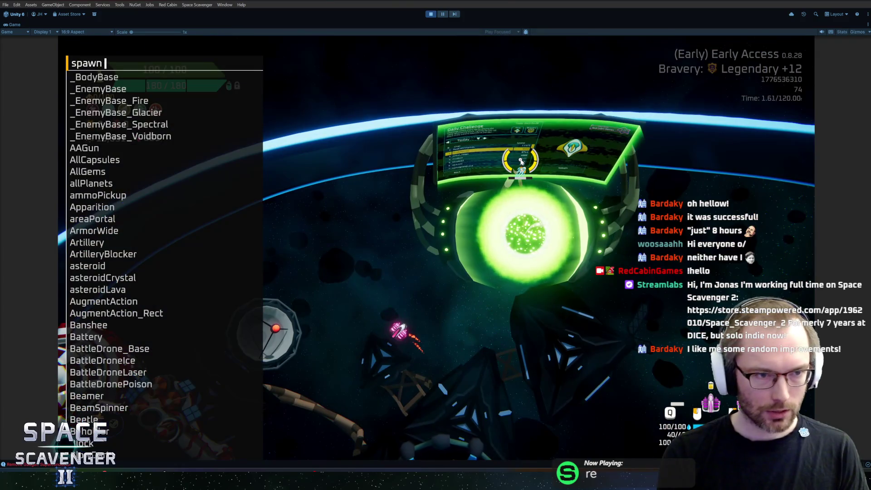
text(special)
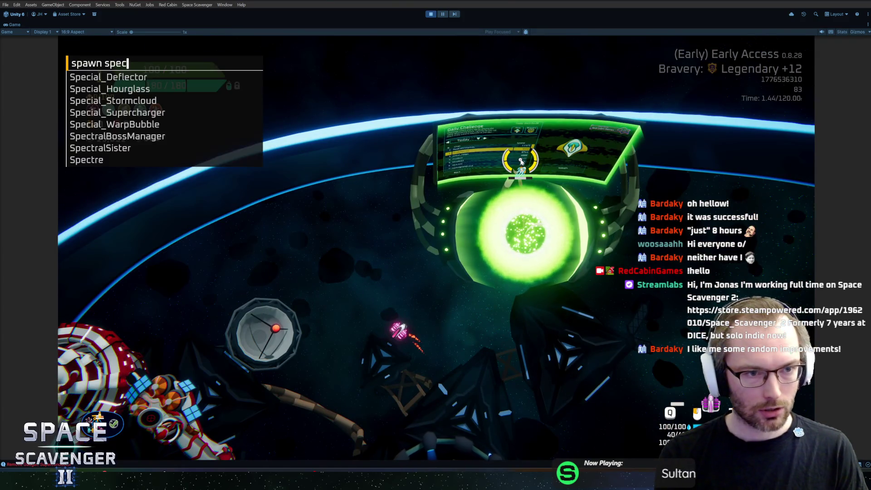
key(Down)
key(Down)
key(Down)
key(Up)
key(Up)
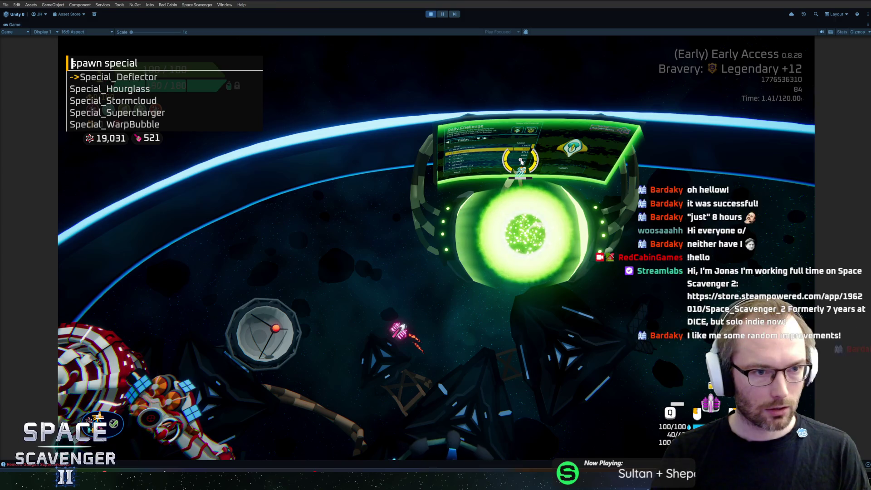
key(Return)
key(Tab)
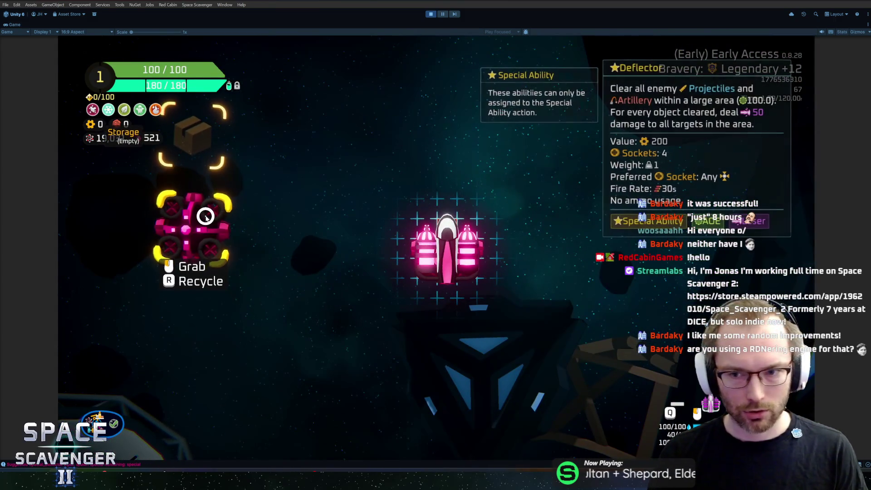
drag(196, 224, 439, 299)
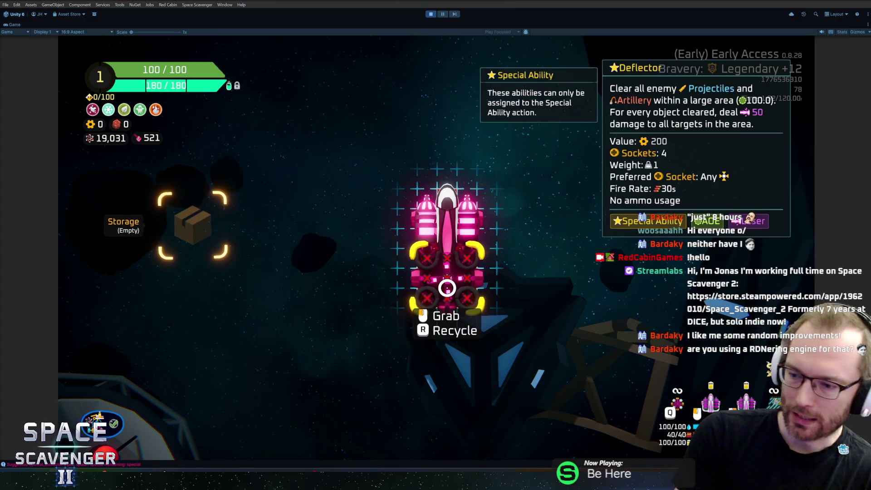
key(Escape)
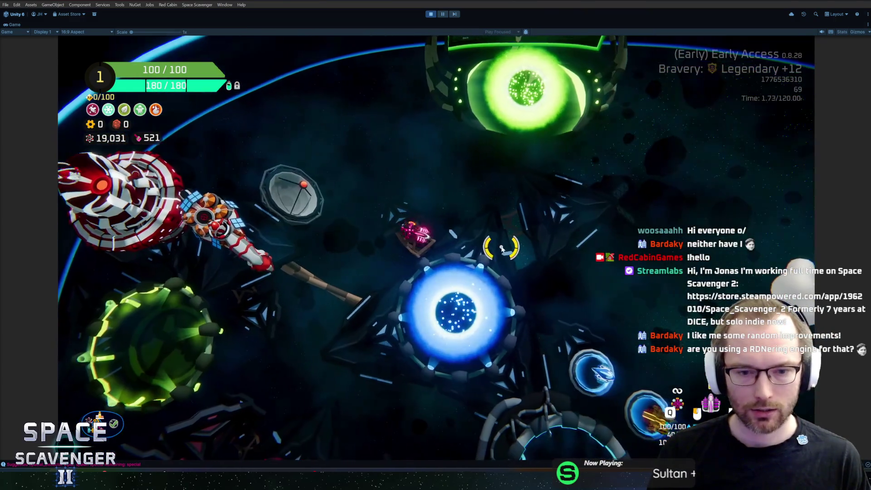
- Switch off five anomalies, enable Fast Artillery and skull-circle for Legendary +9, and start the run
key(e)
click(670, 169)
click(701, 166)
click(616, 166)
click(573, 165)
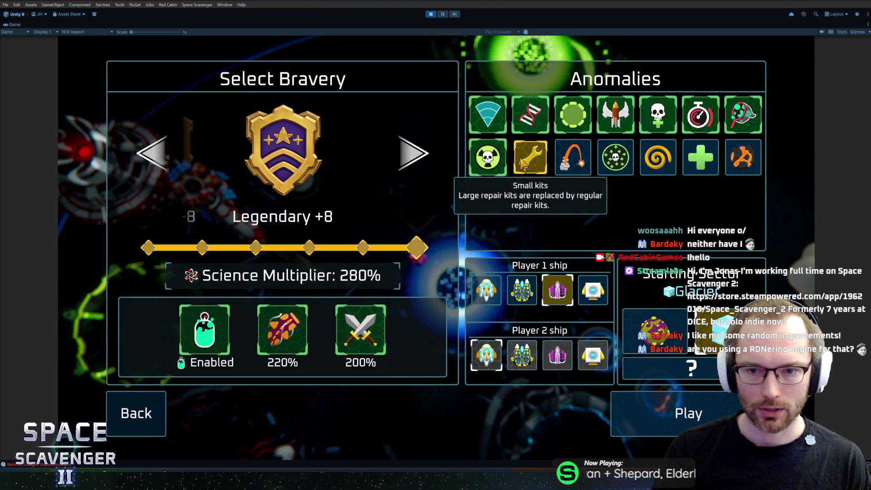
click(488, 159)
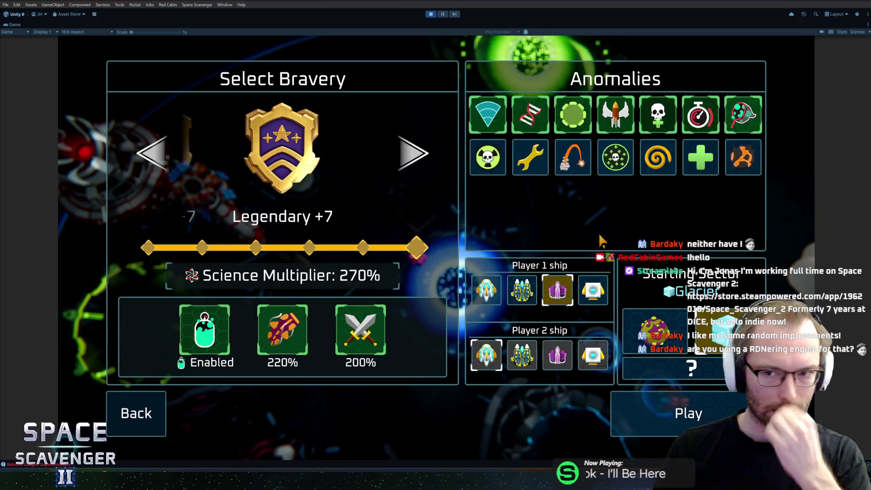
click(577, 170)
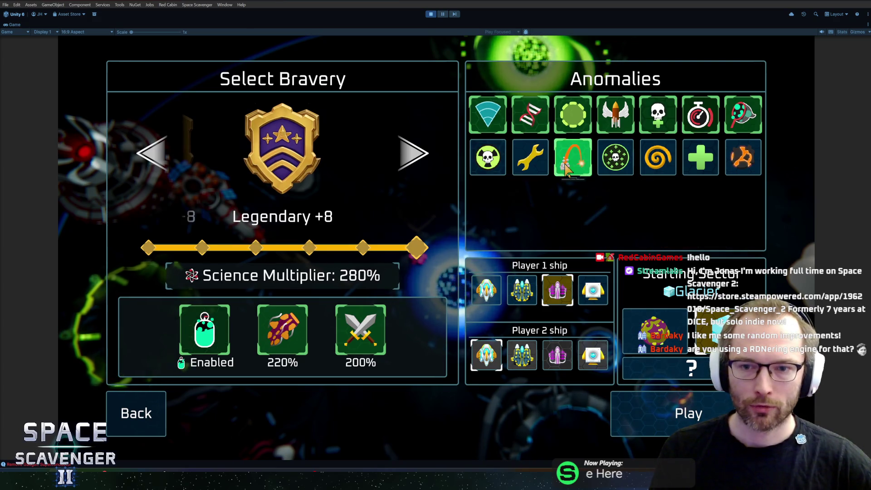
click(615, 163)
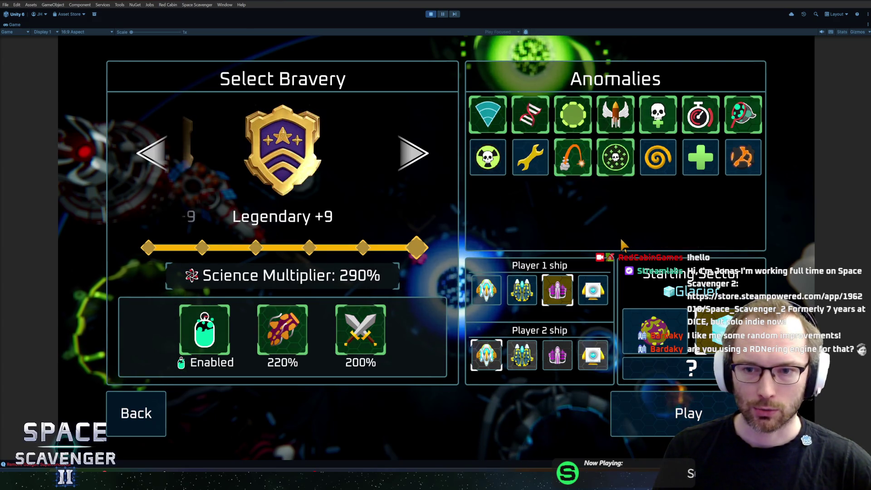
click(676, 413)
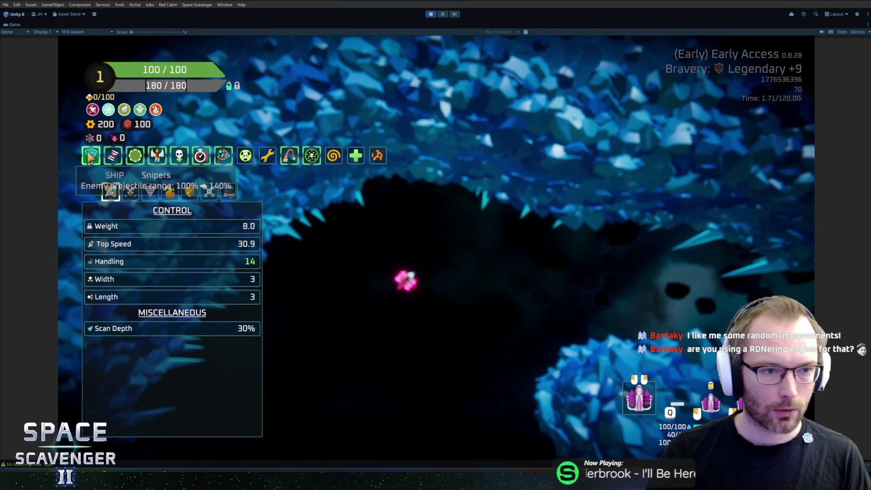
- Read the active anomaly tooltips, then close the stats overview to resume flying in the ice cave
mouse_move(226, 161)
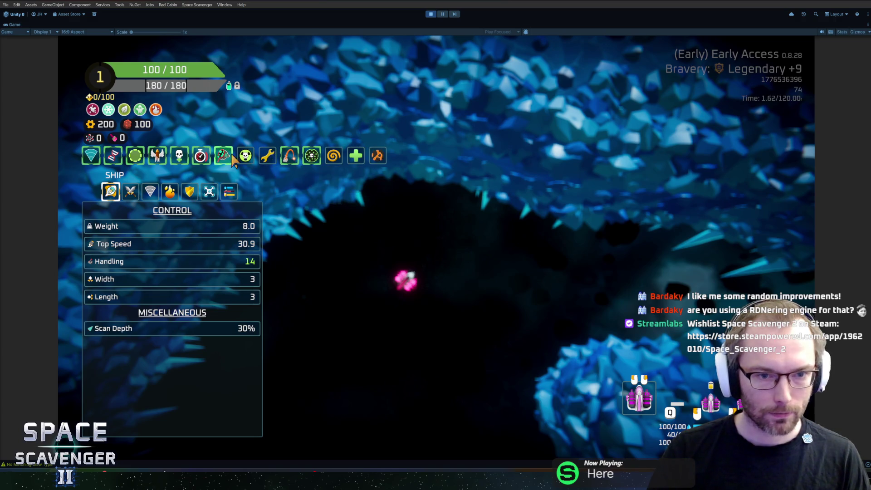
mouse_move(119, 166)
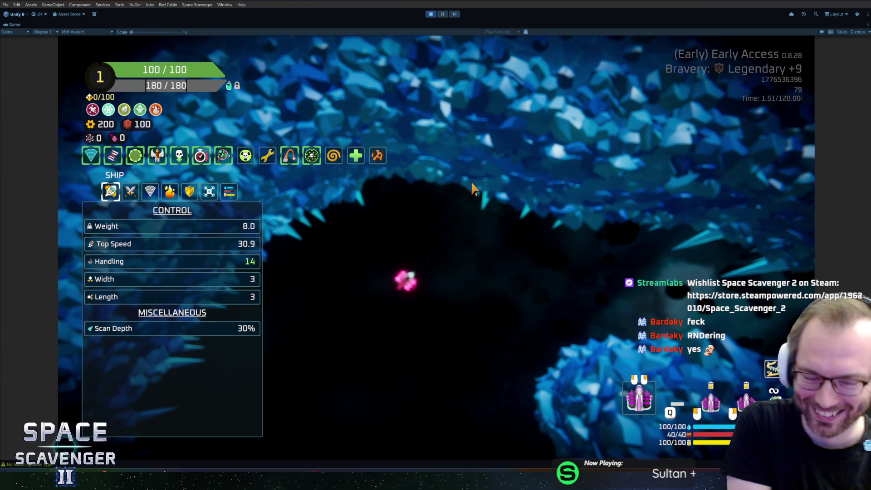
key(Tab)
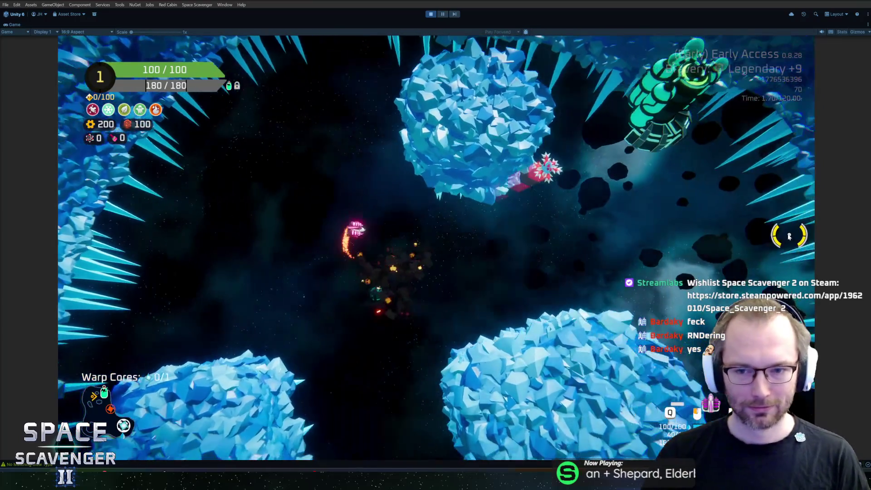
- Fire at the enemy, craft a spare part into the first module option, and attach it
mouse_move(788, 237)
mouse_down()
mouse_move(641, 226)
mouse_move(599, 258)
mouse_move(582, 261)
mouse_move(597, 247)
mouse_move(595, 229)
mouse_up()
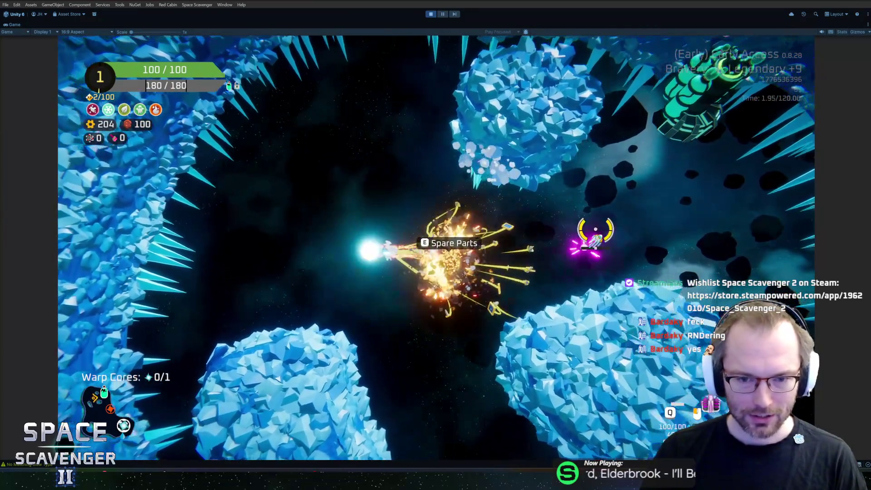
key(e)
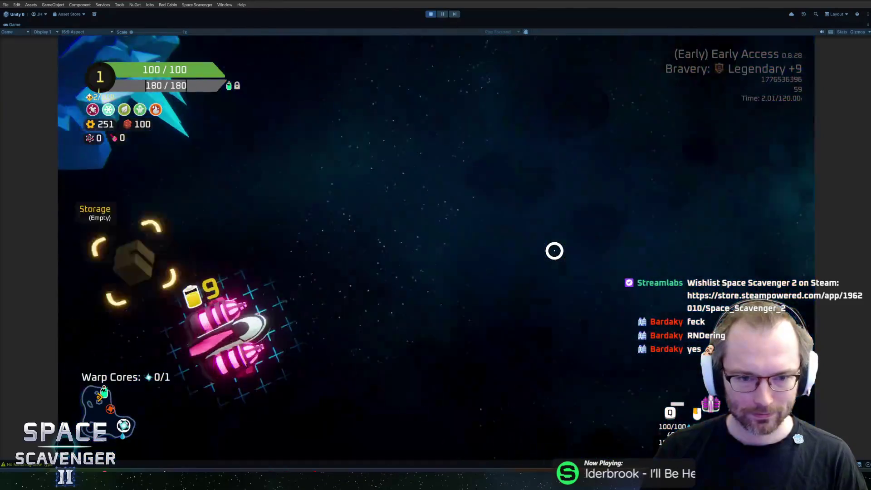
click(272, 227)
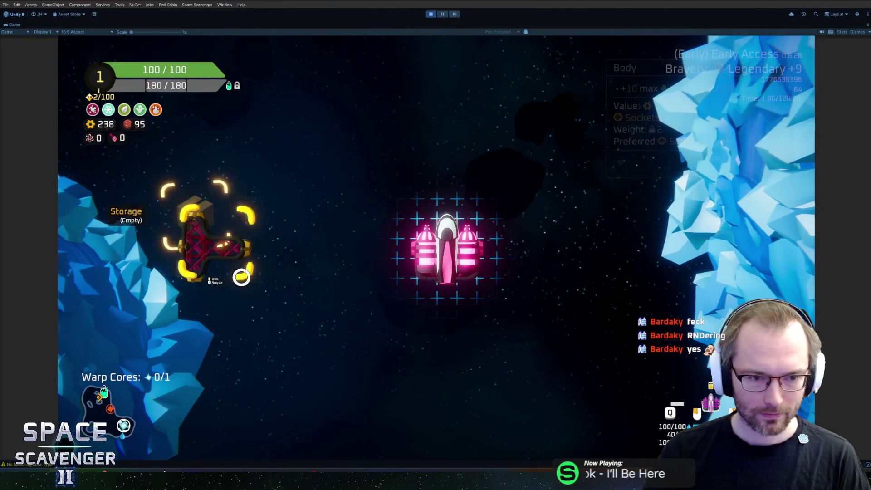
click(455, 314)
key(e)
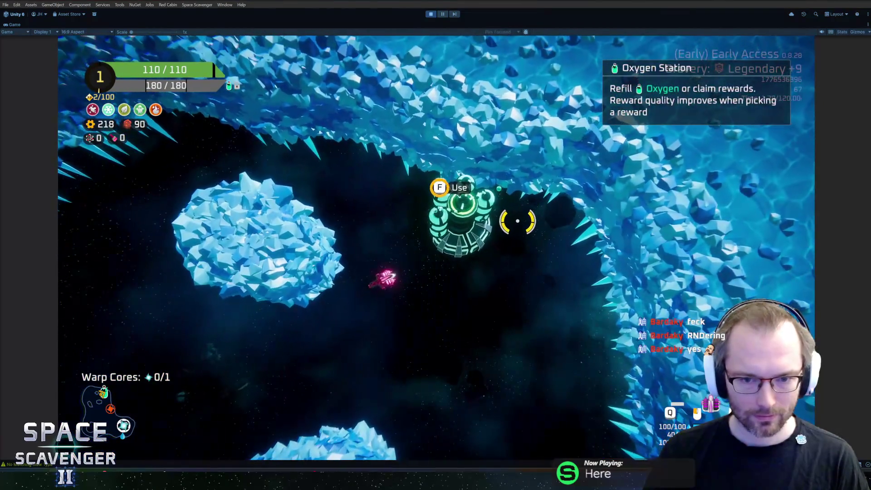
- Claim the Oxygen Station reward, attach a crafted green module and hull part, then open the console
key(f)
click(451, 363)
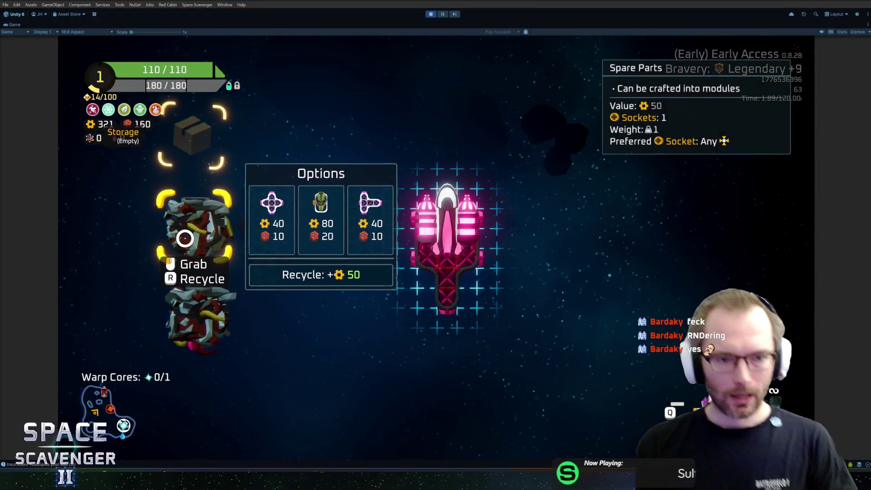
click(304, 128)
mouse_move(215, 224)
mouse_down()
mouse_move(454, 236)
mouse_move(481, 213)
mouse_up()
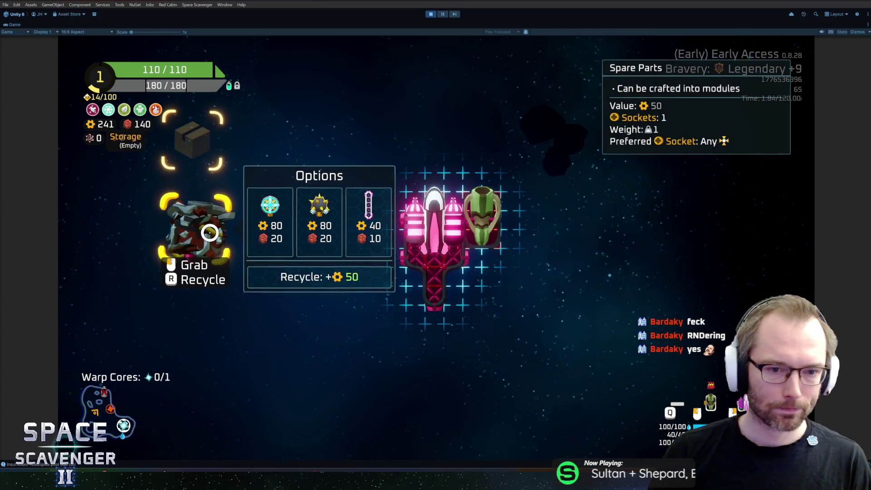
click(364, 235)
drag(208, 312, 486, 266)
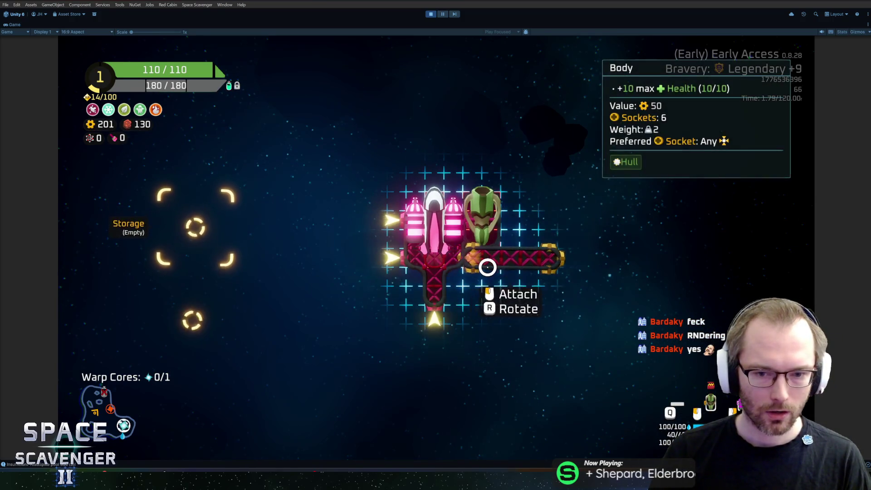
key(Escape)
key(grave)
- Spawn the Special_Supercharger module from the debug console
text(sp)
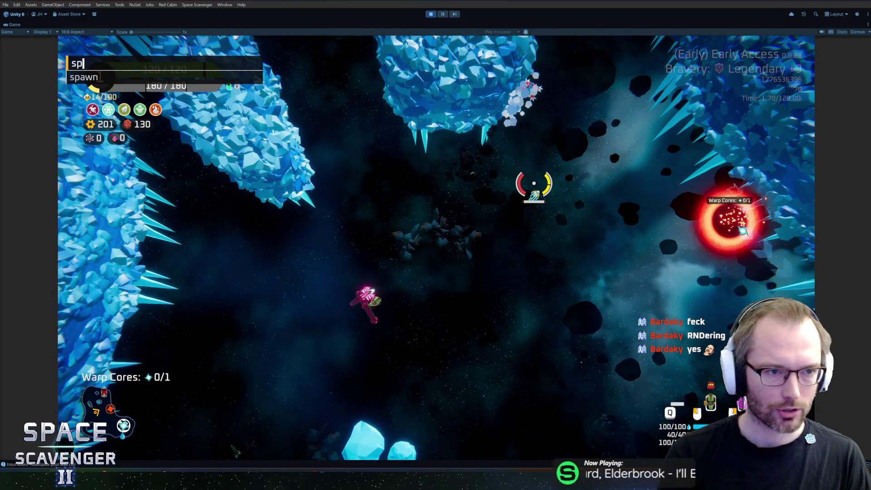
key(Tab)
text(spec)
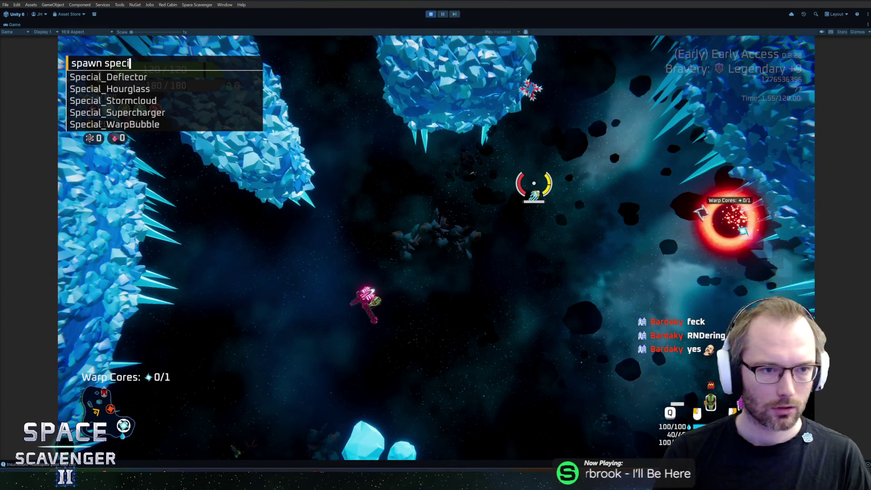
key(Down)
key(Return)
- Glance at the build view, then fly down through the asteroid field toward enemies
key(Tab)
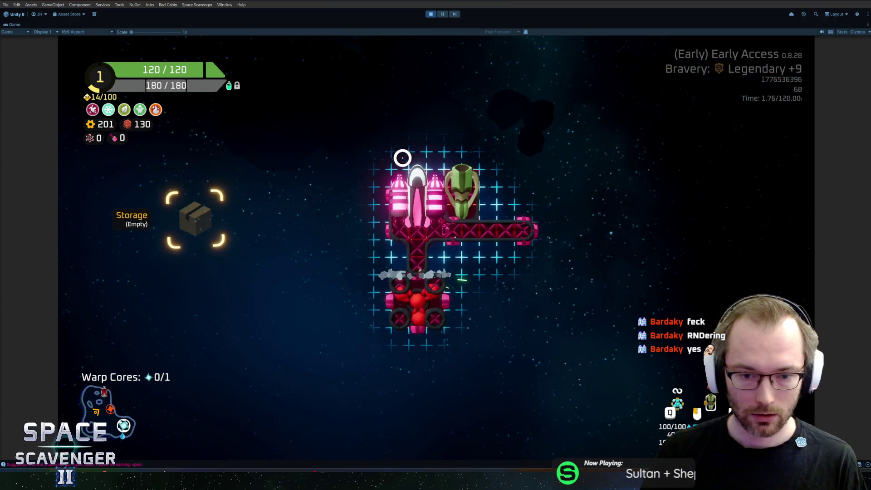
key(Tab)
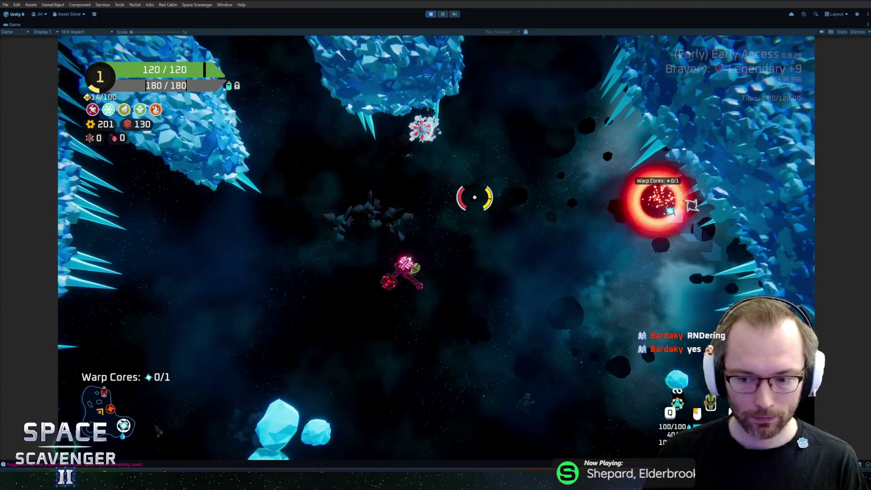
key(s)
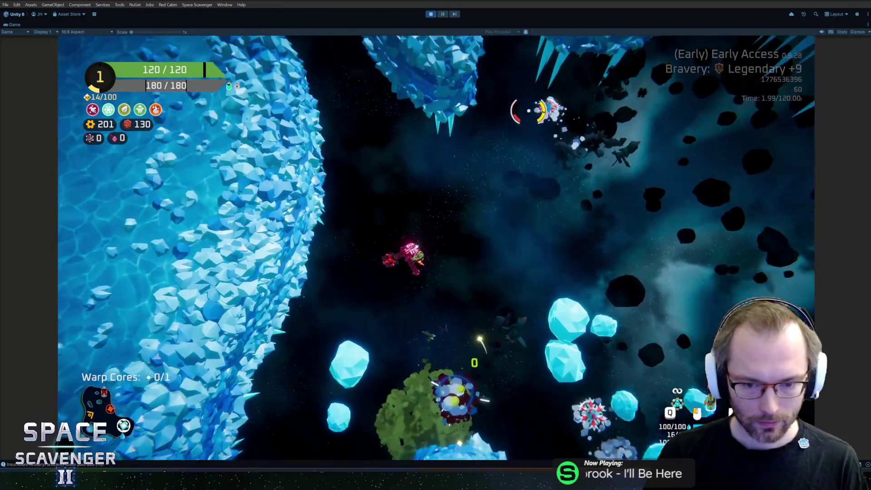
key(s)
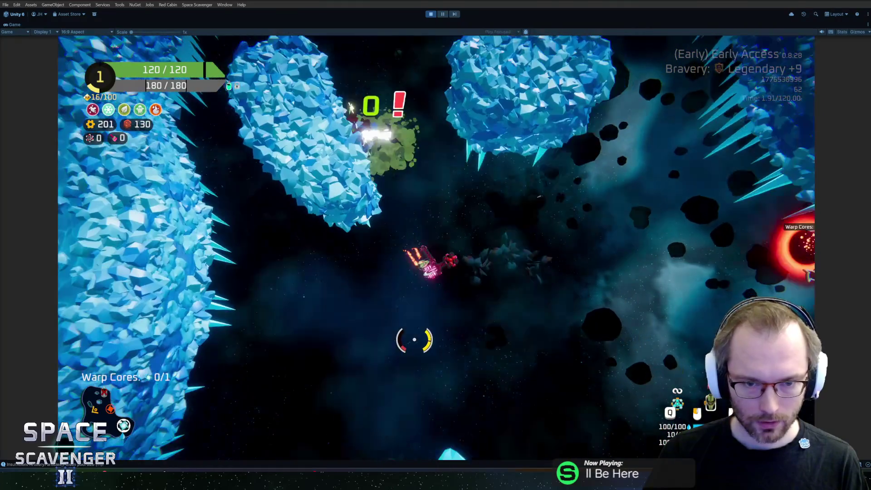
key(s)
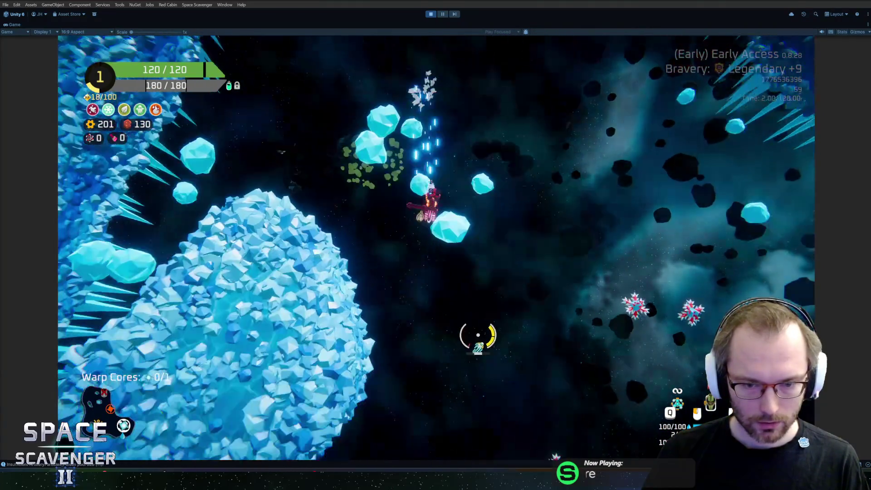
key(s)
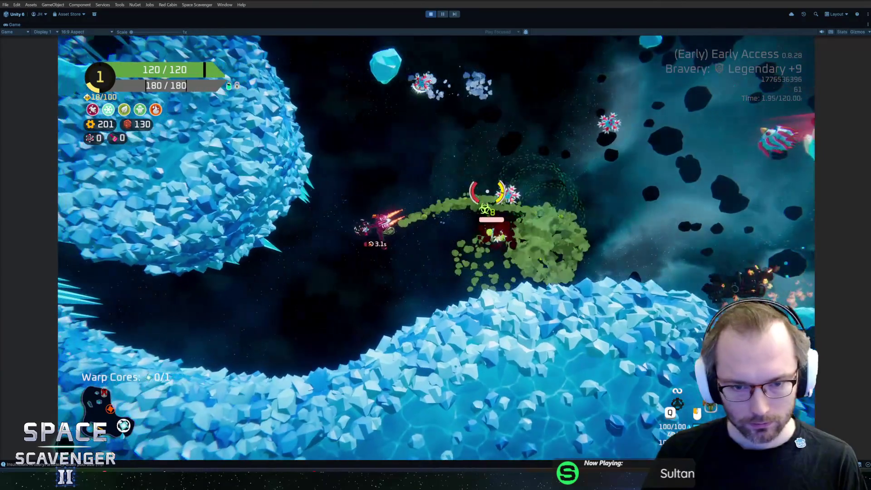
- Steer through the crystal field fighting enemies, collect scrap, and bring up ship stats
key(a)
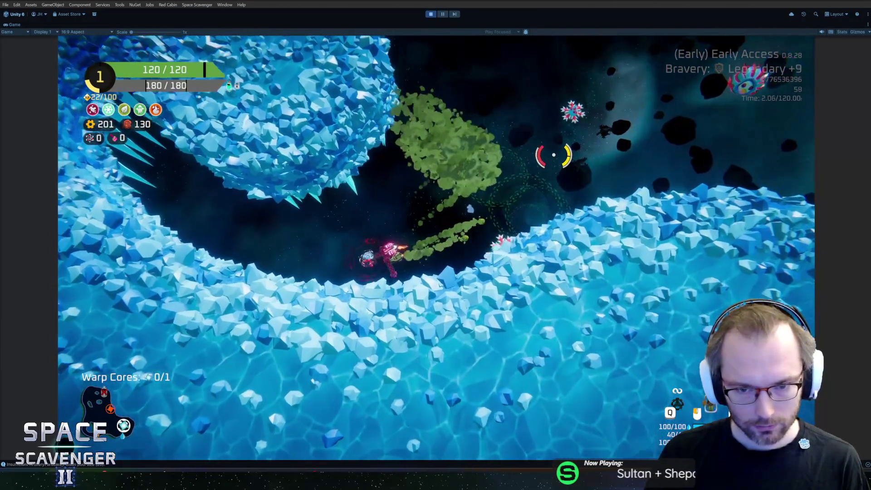
key(d)
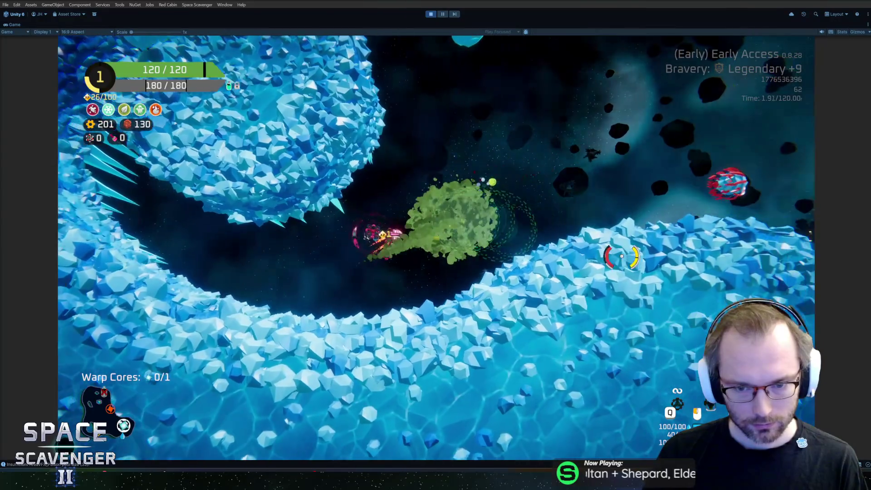
key(w)
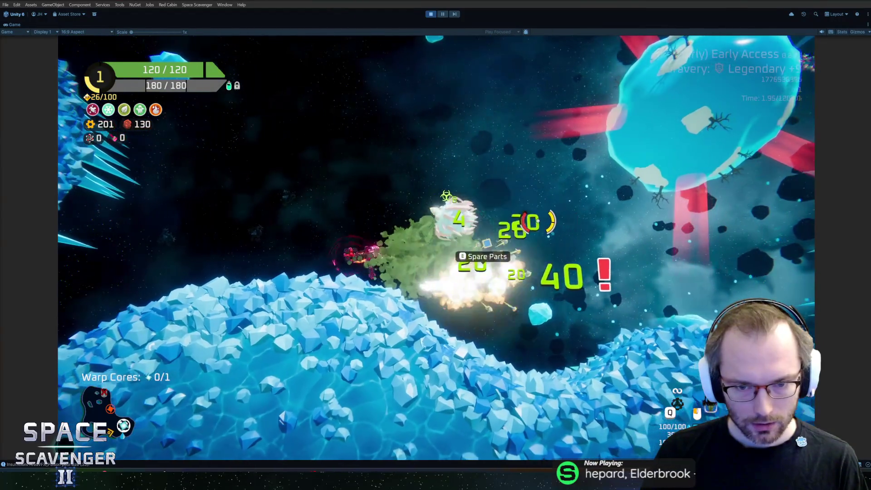
key(a)
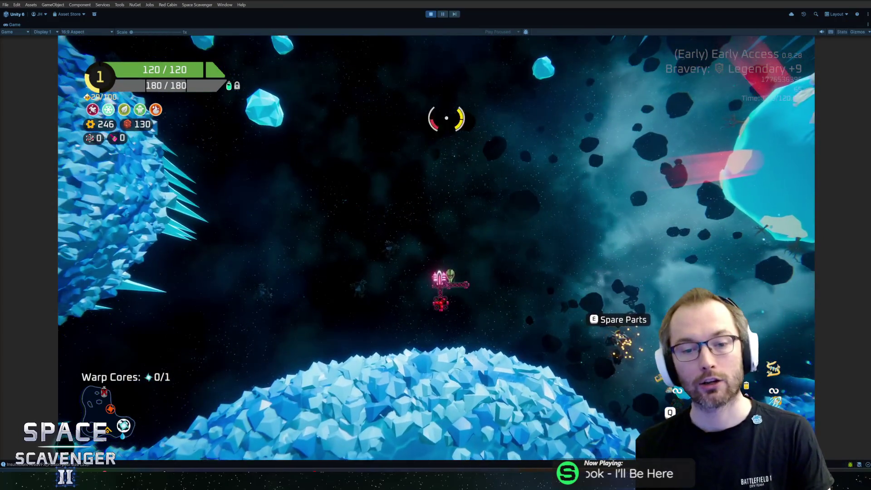
key(Tab)
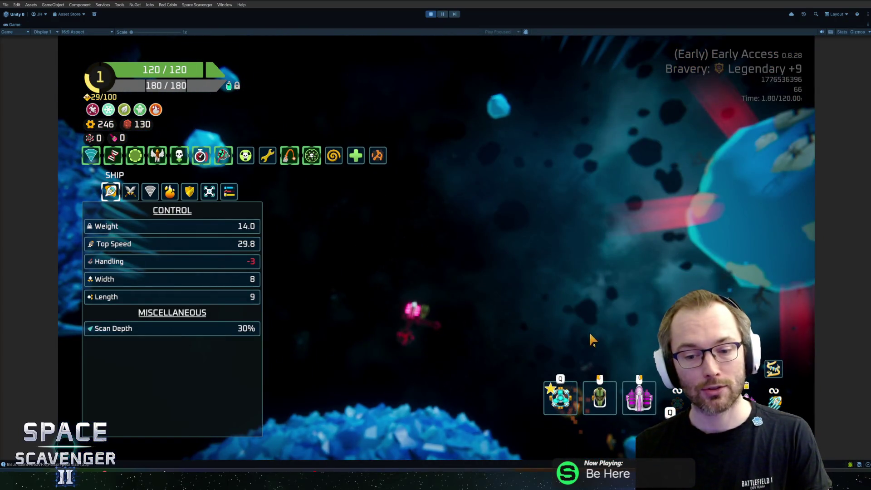
- Read the Supercharger slot's tooltip and review the ship-building view
mouse_move(550, 400)
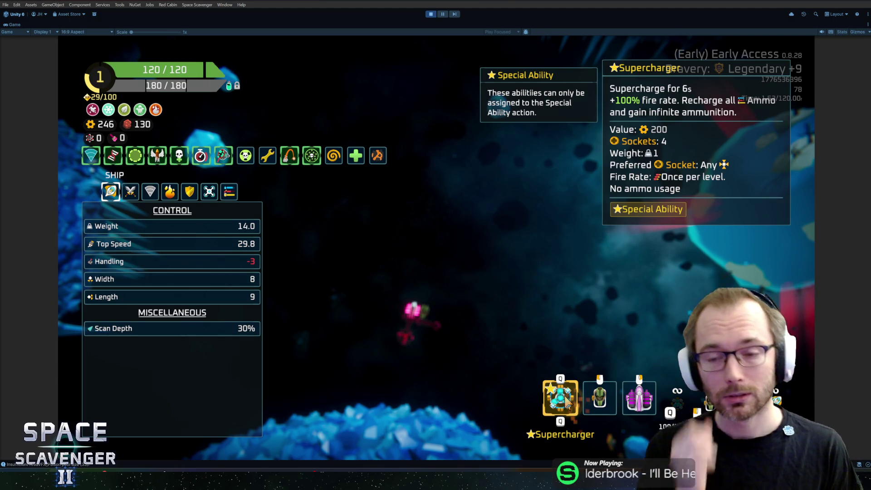
key(Escape)
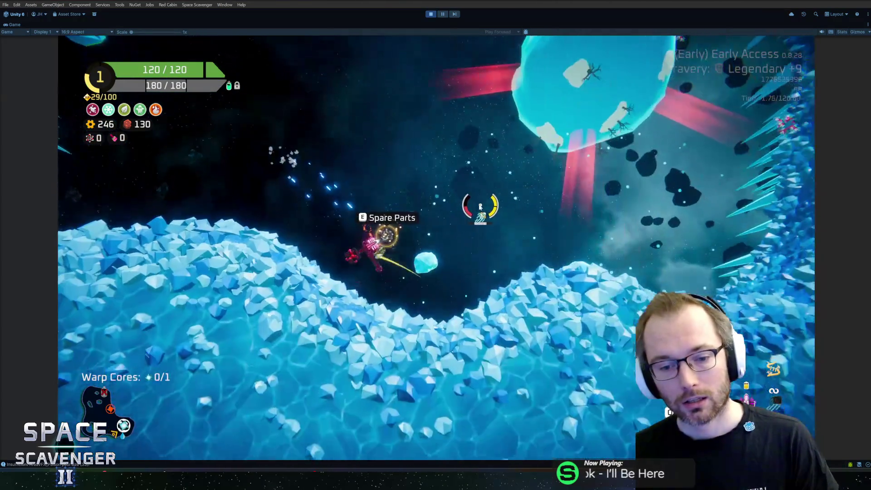
key(Tab)
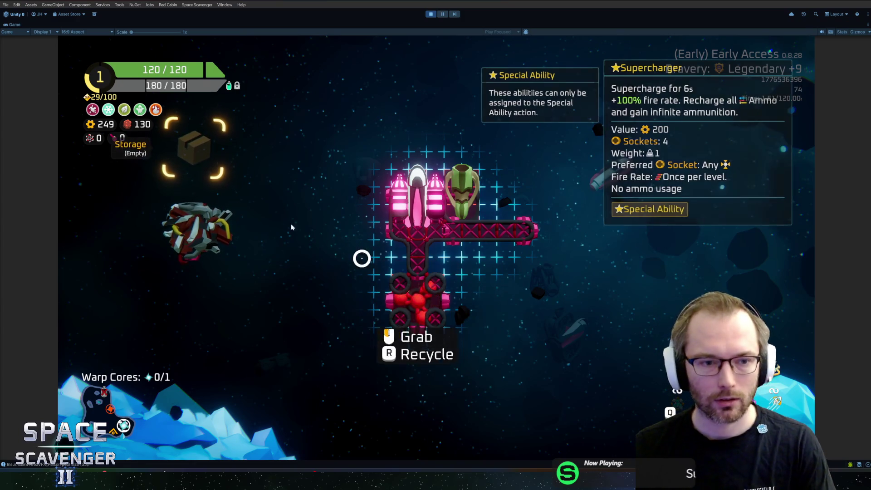
key(Escape)
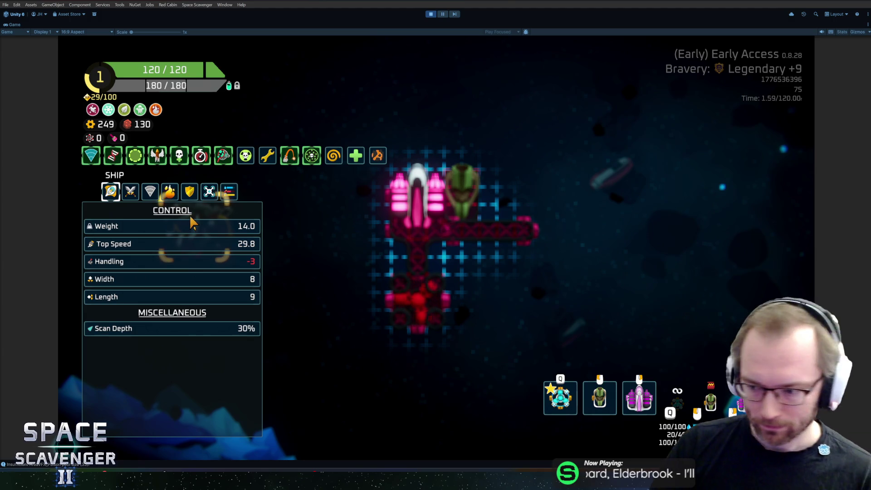
- Check Storage and Regeneration stats, fly toward the ice planet, then stop play mode
click(231, 197)
key(Escape)
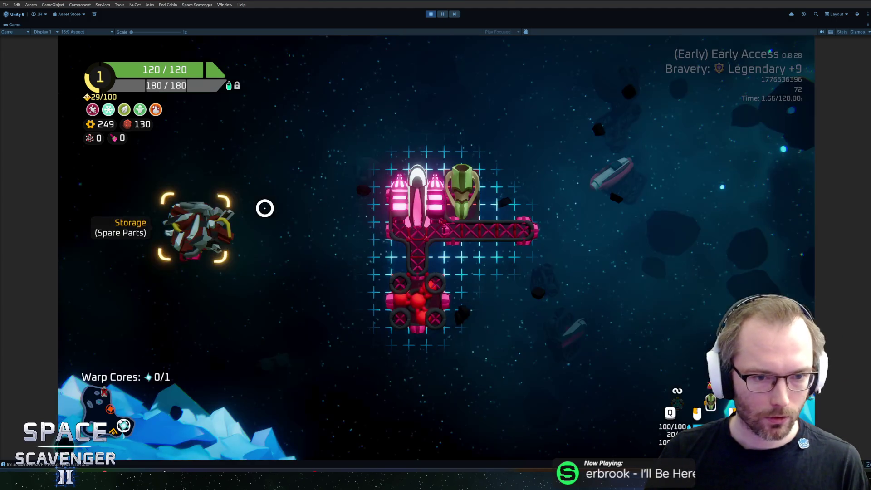
key(w)
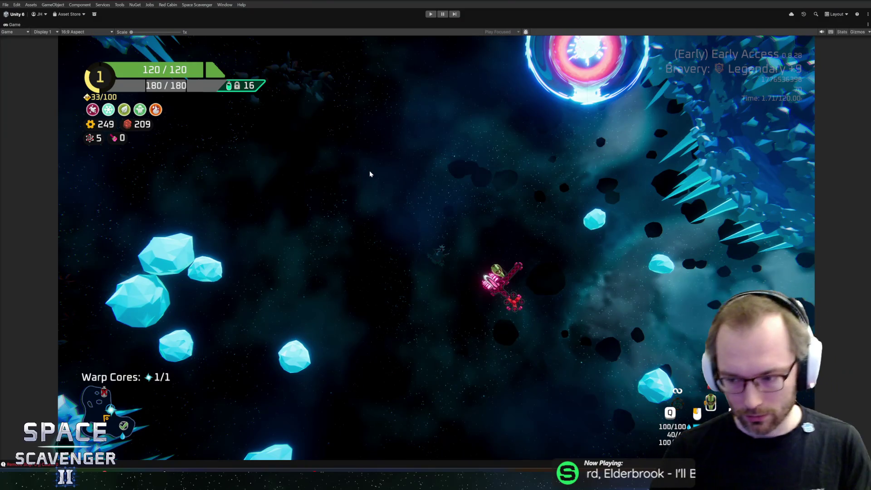
key(ctrl+p)
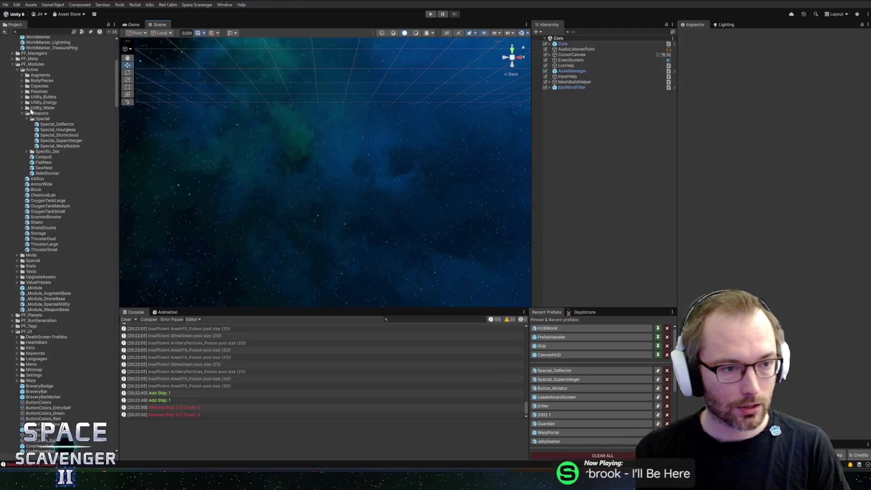
- Inspect the Special_Deflector prefab in the Weapons/Special folder
click(36, 126)
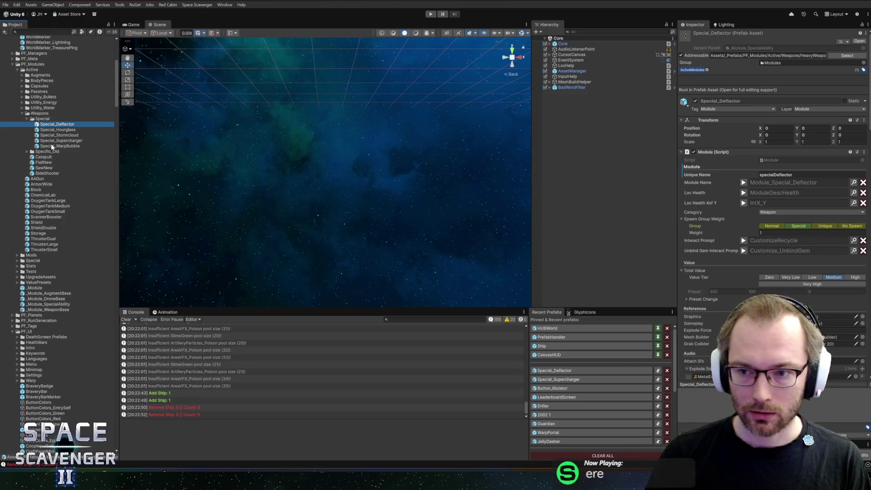
scroll(50, 144, up, 5)
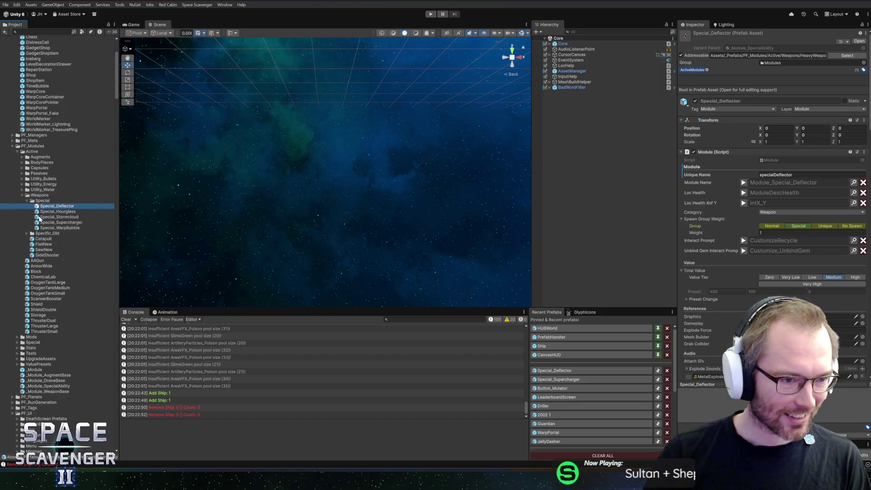
click(39, 206)
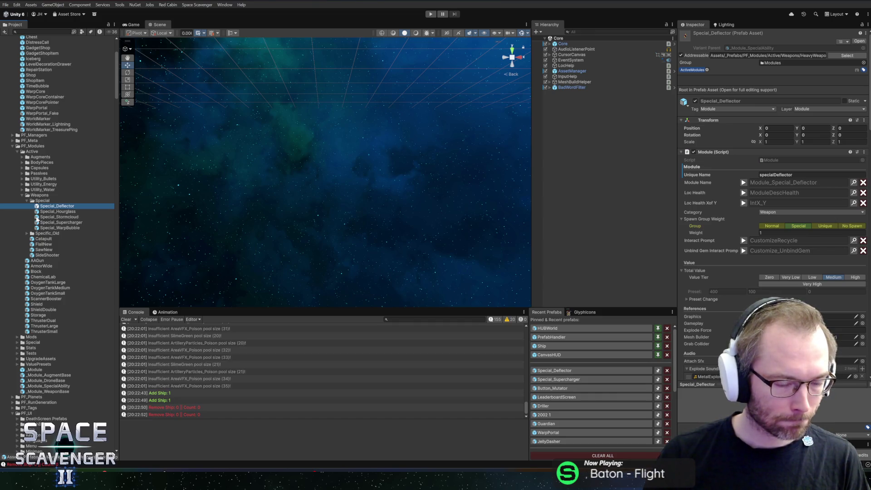
- Duplicate the Special_Stormcloud prefab and begin renaming the copy
click(37, 217)
key(ctrl+d)
key(F2)
- Rename the duplicated prefab to Special_IceBlock
key(BackSpace)
key(BackSpace)
key(BackSpace)
key(BackSpace)
key(BackSpace)
key(BackSpace)
text(Special_S)
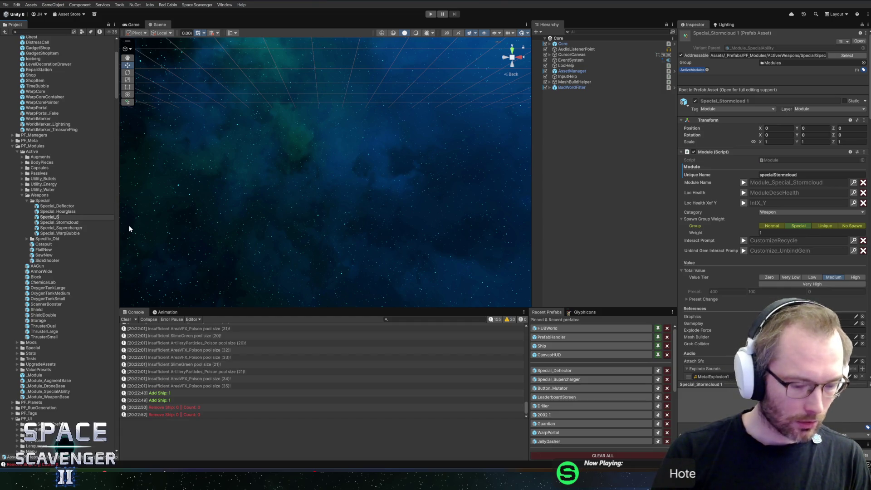
text(IceBlock)
key(Return)
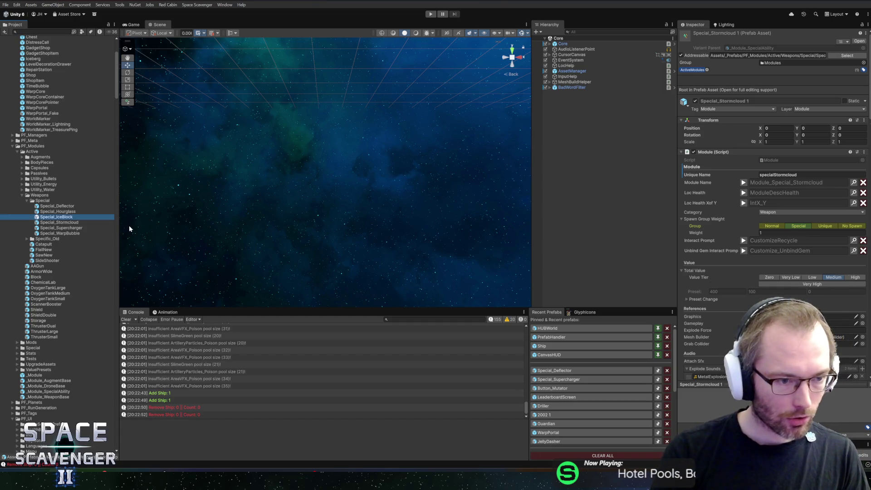
- Open Special_IceBlock in Prefab Mode and select its Renderer_1 part
double_click(56, 218)
scroll(379, 137, up, 5)
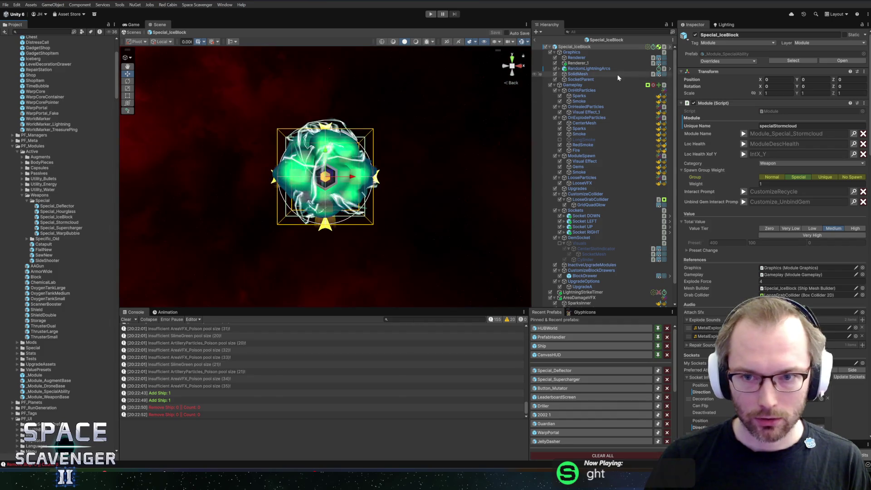
click(578, 63)
- Preview the IceBlock01, IceBlock02, IceBlock03, IceBlockDead and Iceberg meshes on Renderer_1
click(866, 95)
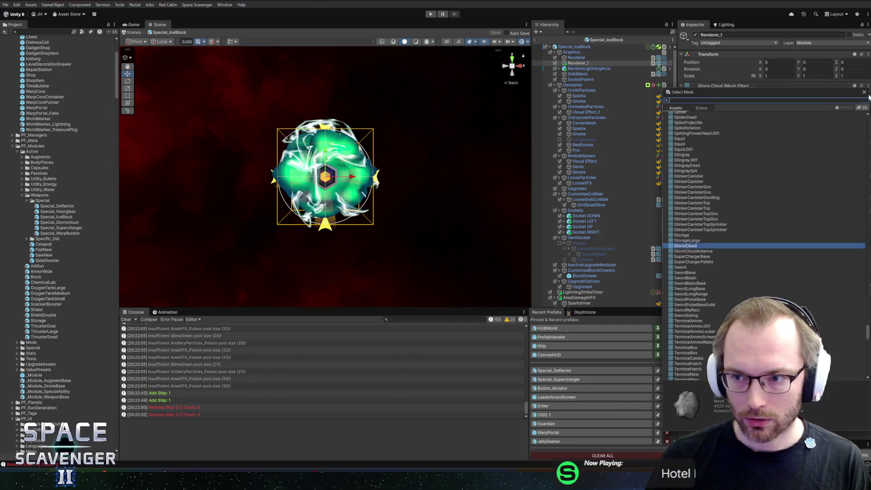
text(iceb)
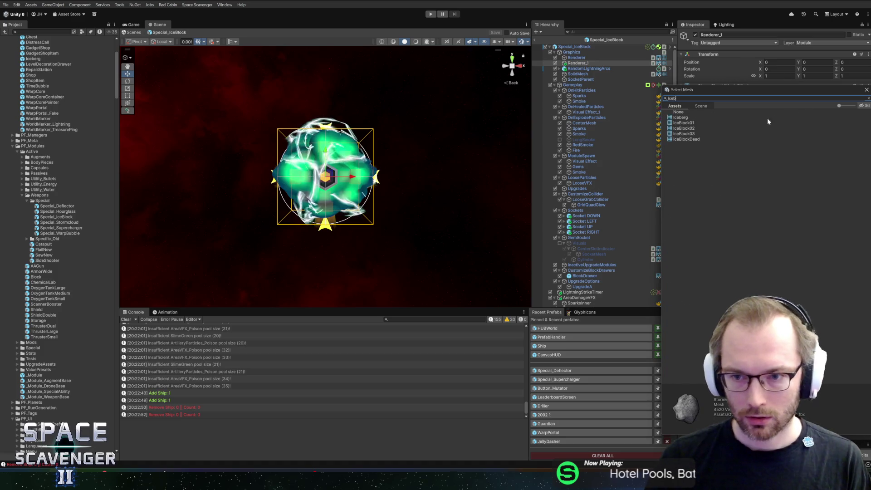
click(686, 122)
click(691, 128)
scroll(440, 122, down, 5)
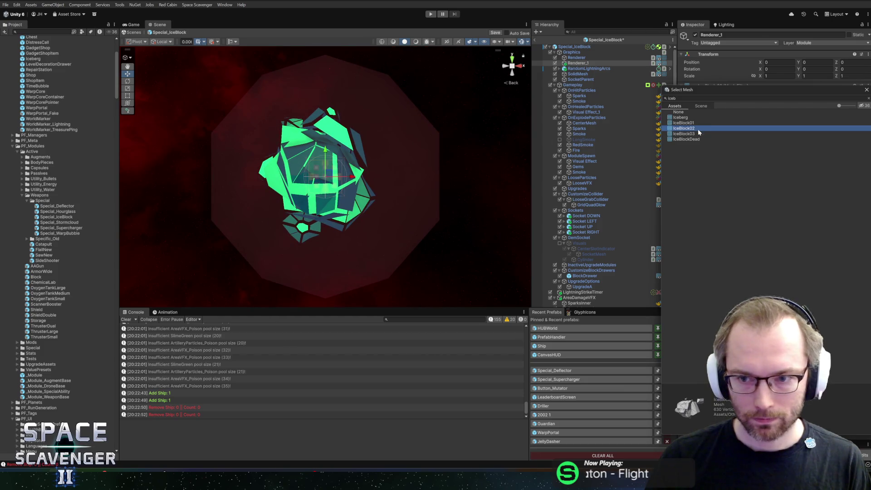
click(693, 134)
click(688, 139)
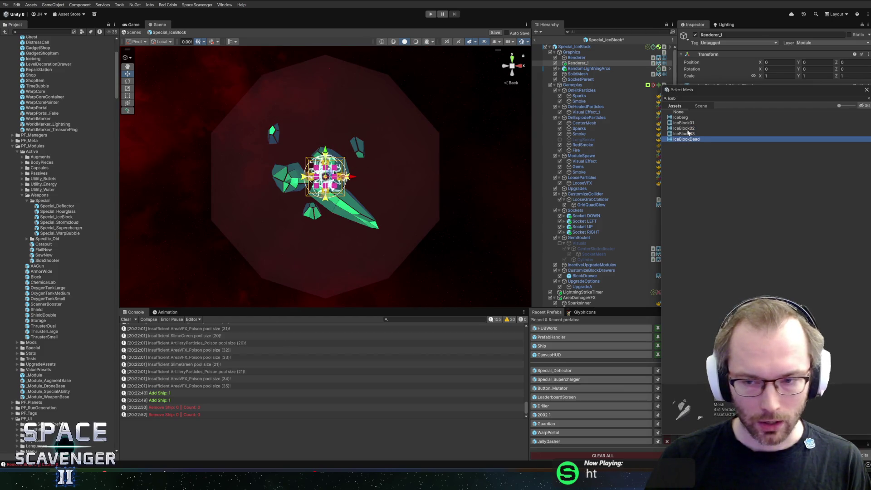
click(687, 122)
click(686, 118)
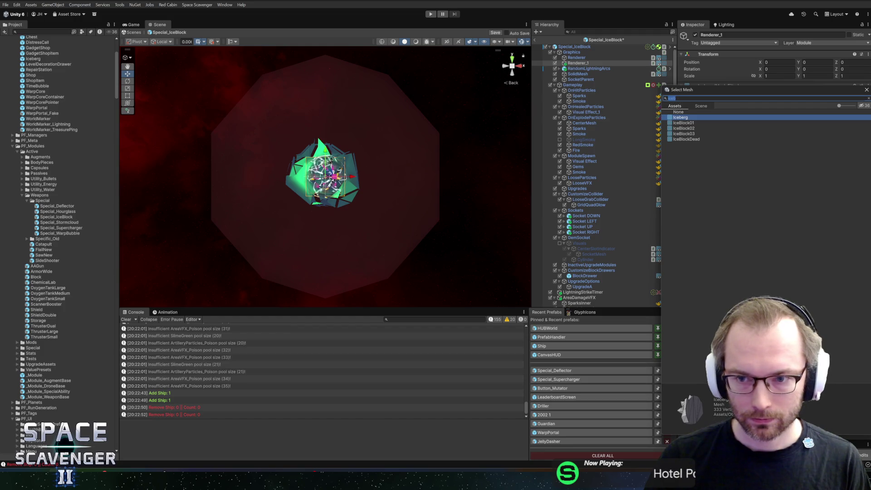
- Widen the search to all ice meshes and settle on IceCube for Renderer_1
key(BackSpace)
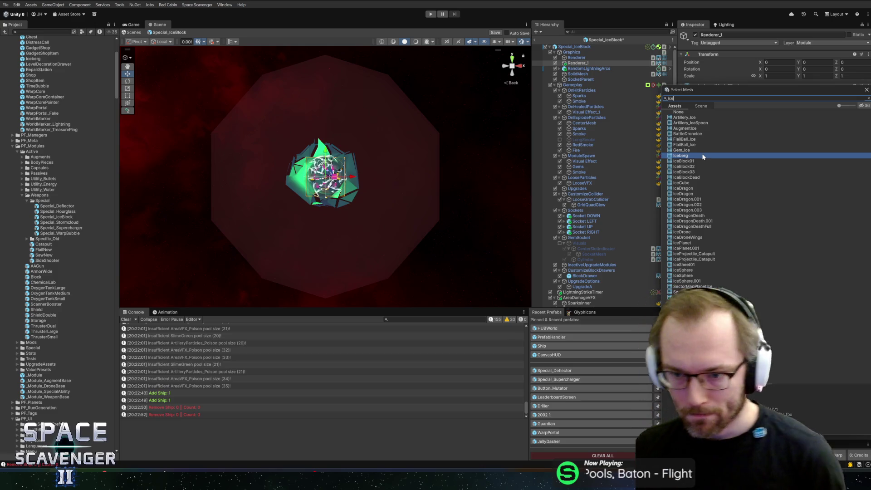
click(684, 187)
click(688, 181)
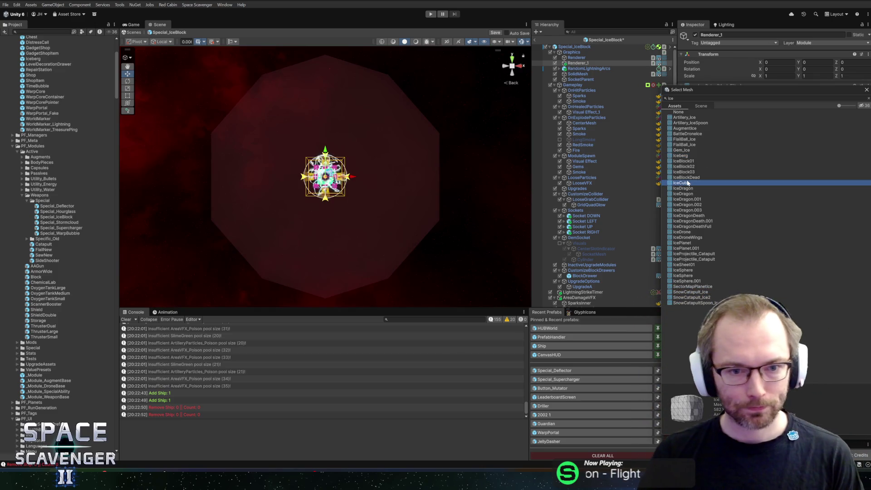
scroll(356, 154, up, 5)
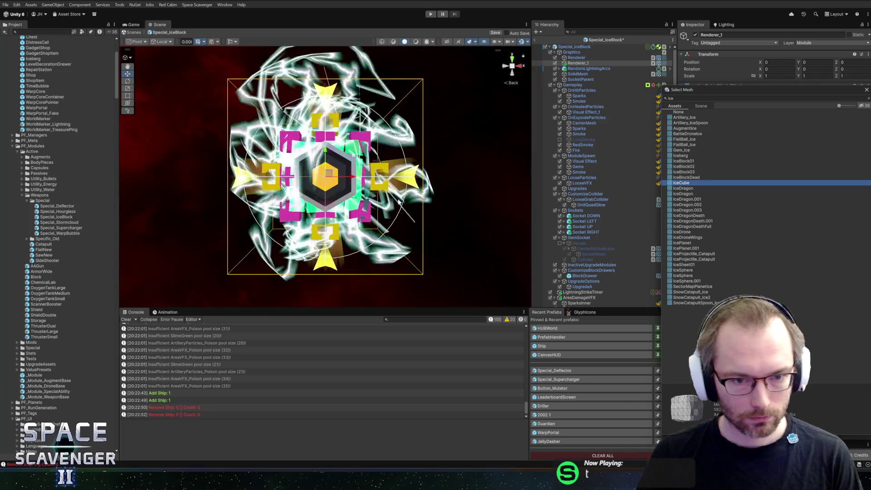
scroll(398, 200, down, 2)
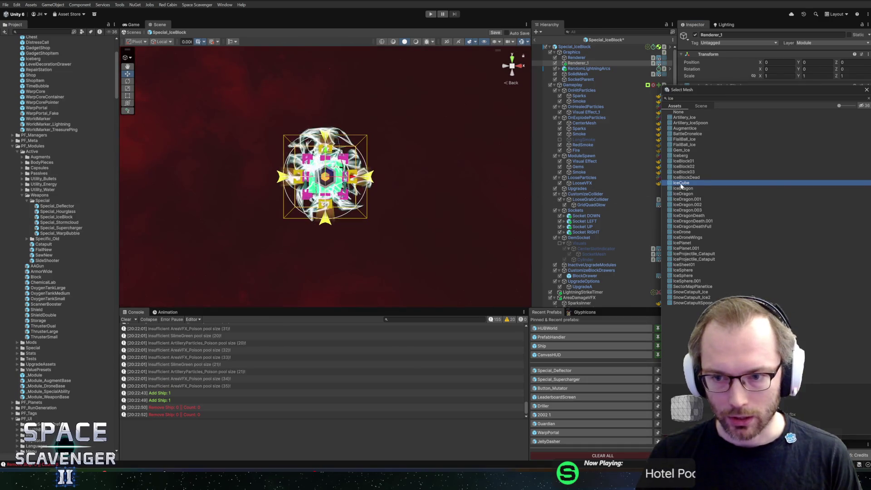
click(867, 90)
click(865, 120)
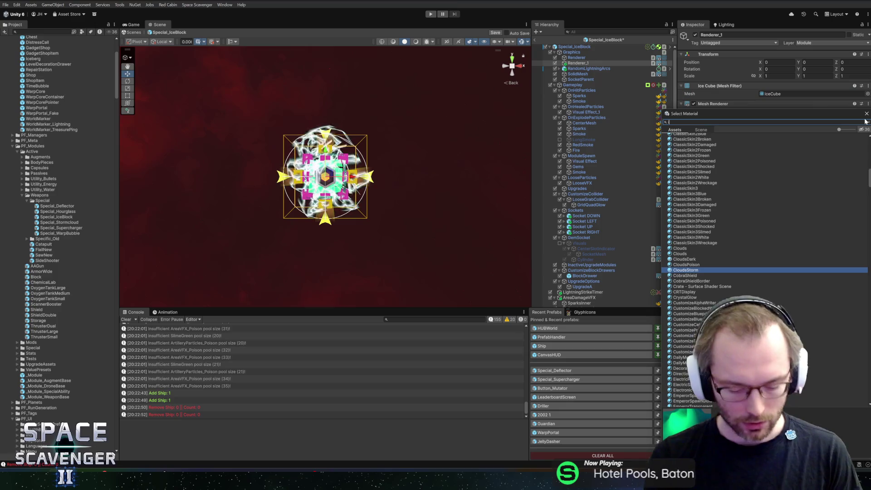
- Give the ice cube the IceShiny material after previewing IceBlue
text(ice)
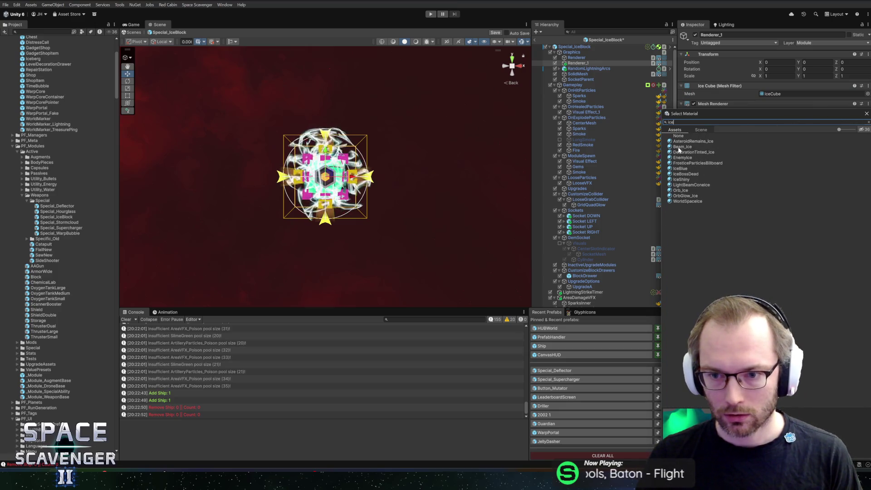
click(678, 168)
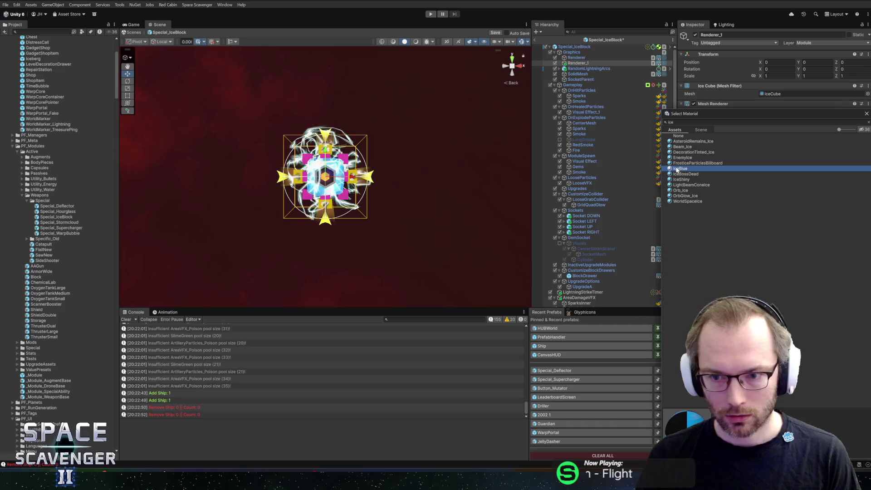
click(680, 179)
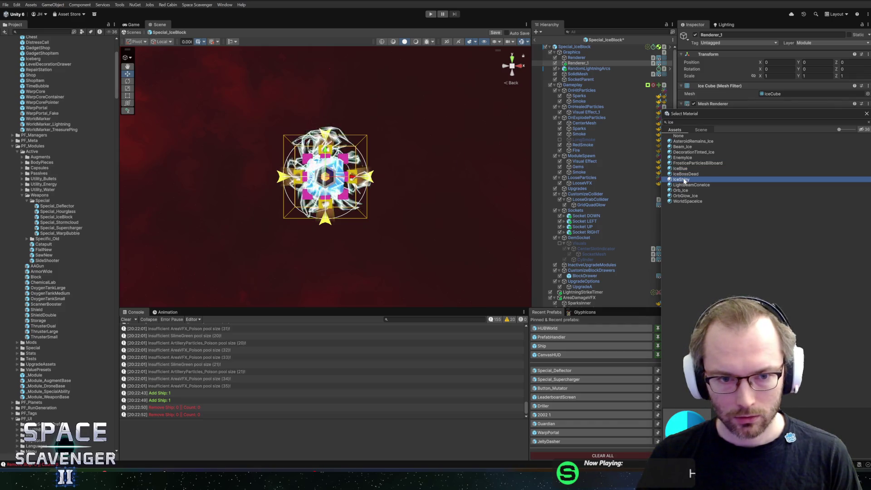
key(Return)
- Set the cube's Transform scale X and Y to 1.5
click(778, 76)
text(1.5)
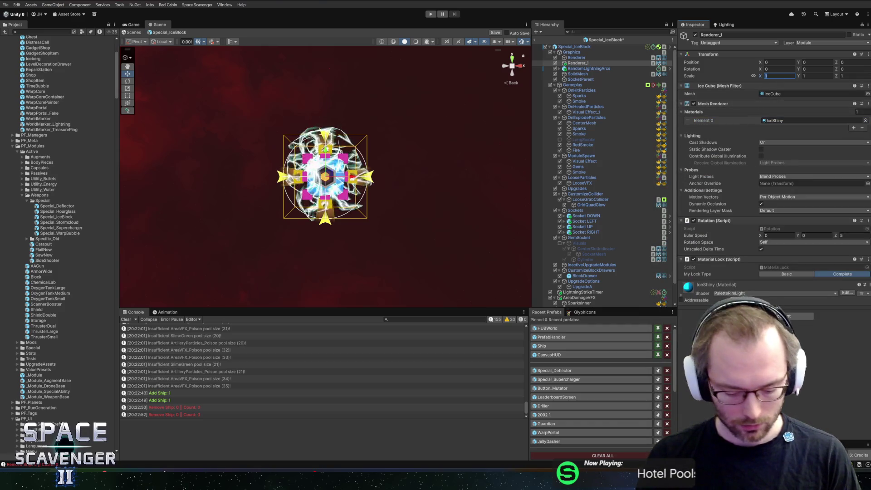
key(Tab)
text(1.5)
key(Tab)
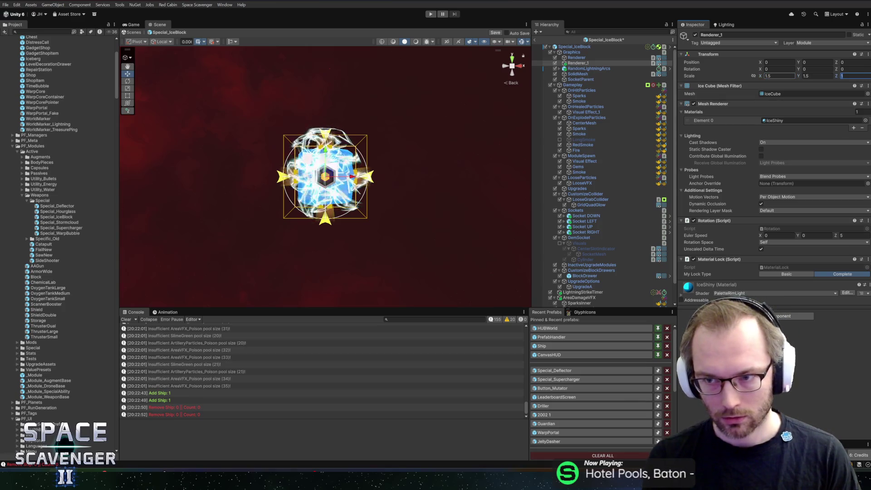
- Delete the RandomLightningArcs object from the prefab
mouse_move(235, 135)
mouse_down()
mouse_move(325, 171)
mouse_move(318, 164)
mouse_move(310, 190)
mouse_move(345, 181)
mouse_move(381, 153)
mouse_move(360, 154)
mouse_up()
click(585, 68)
key(Delete)
scroll(315, 190, up, 3)
scroll(345, 182, down, 5)
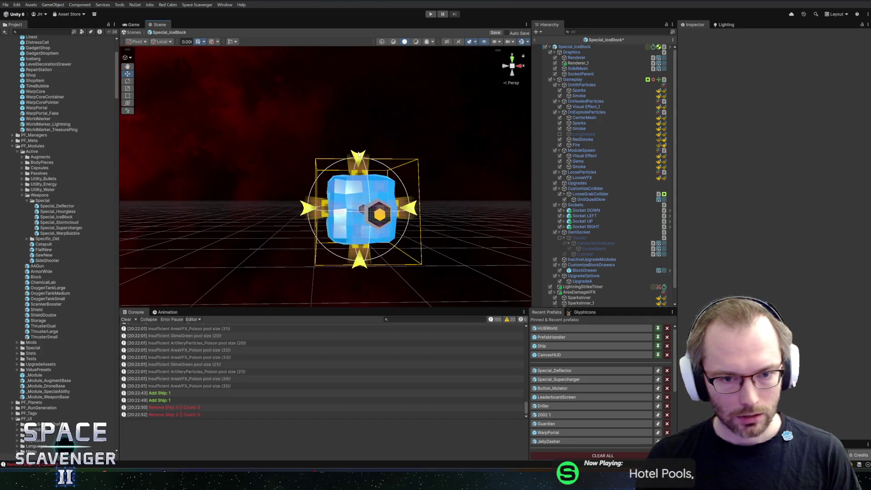
- Assign the IceCube mesh and IceShiny material to the Renderer object
click(589, 60)
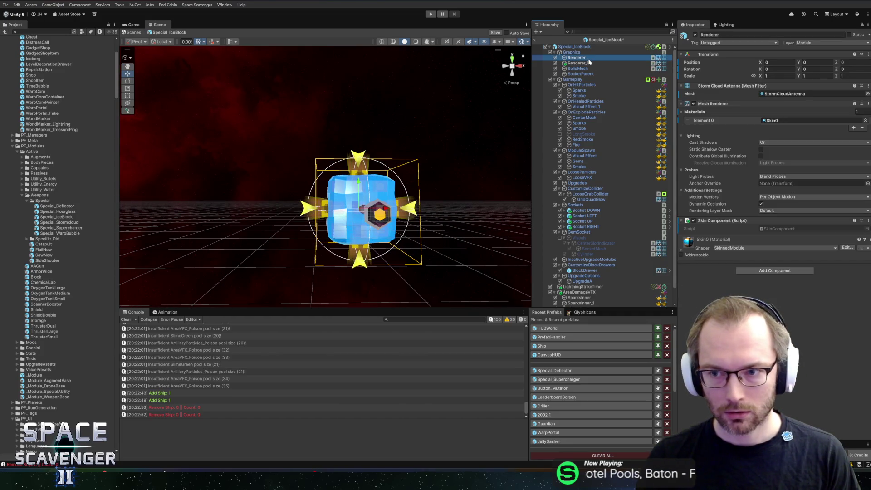
click(592, 64)
click(766, 94)
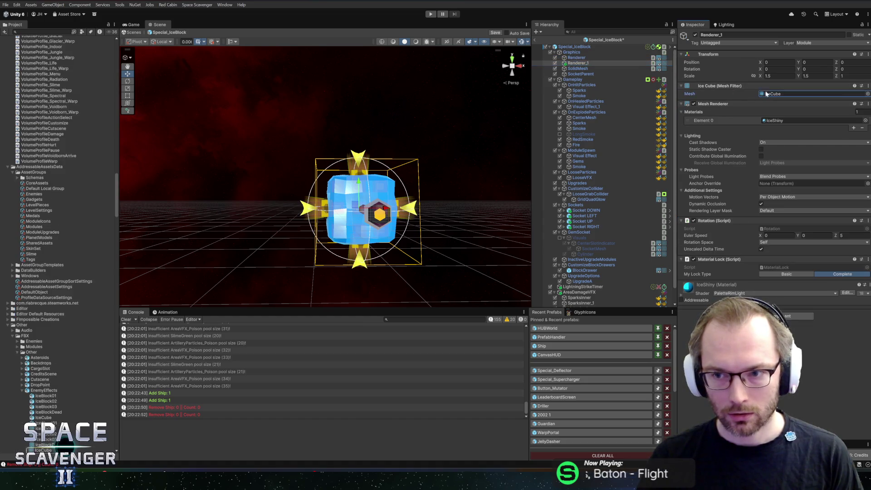
click(582, 58)
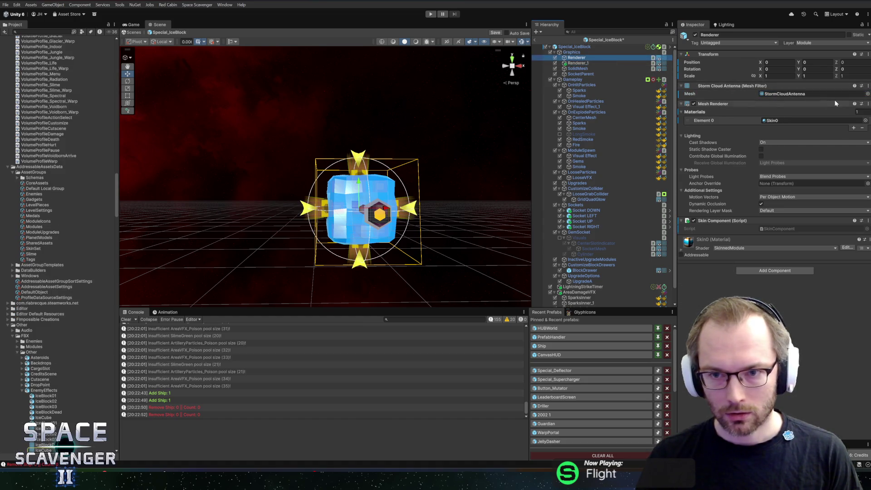
click(868, 94)
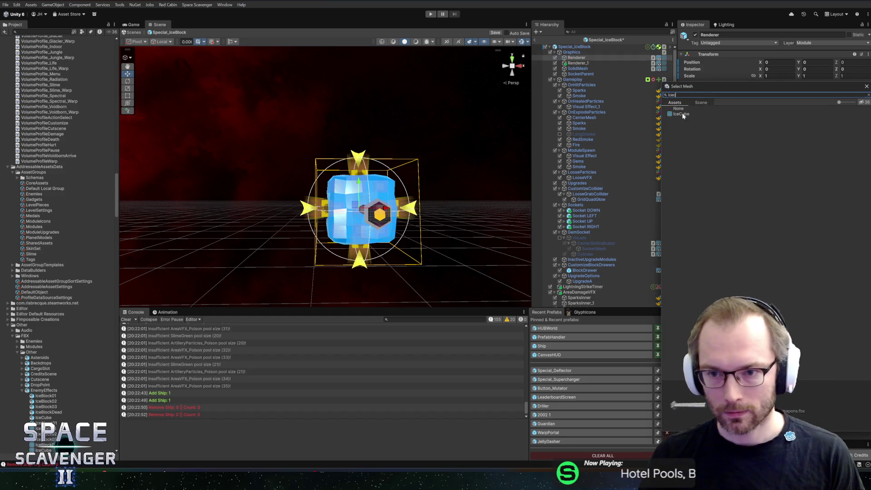
double_click(682, 114)
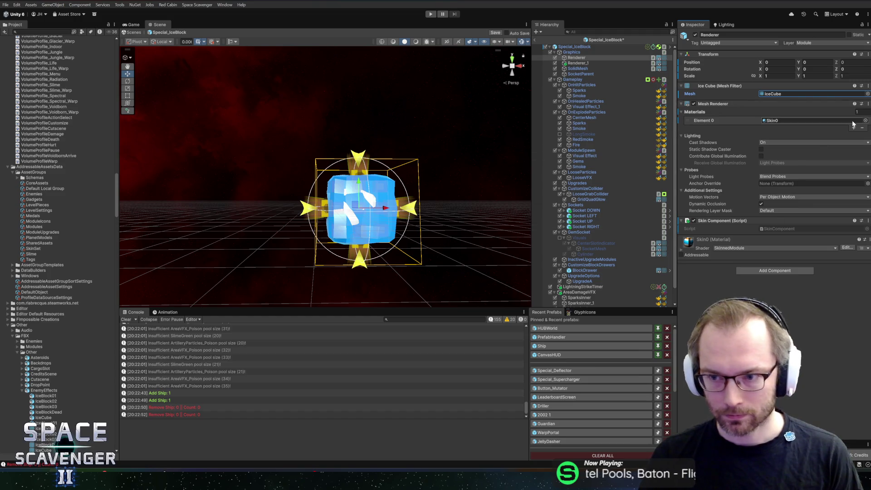
click(867, 121)
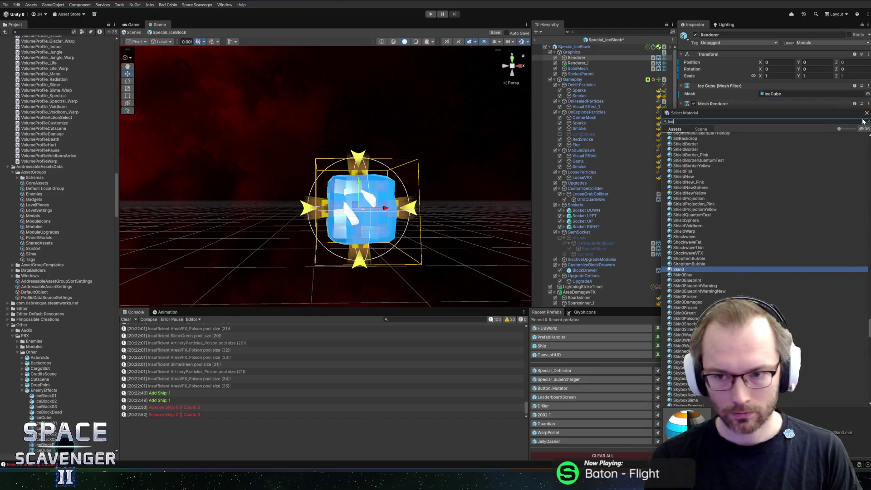
text(b)
click(683, 143)
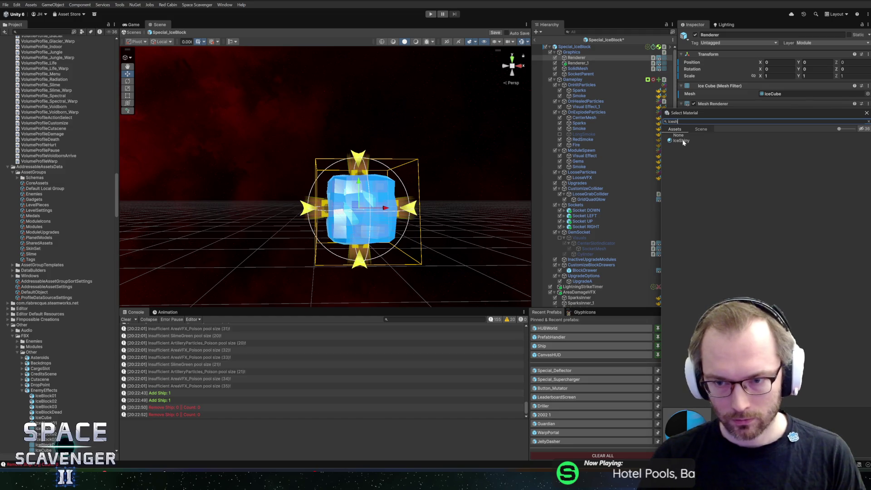
double_click(683, 141)
- Delete the redundant Renderer_1 and view the ice cube from another angle
click(576, 64)
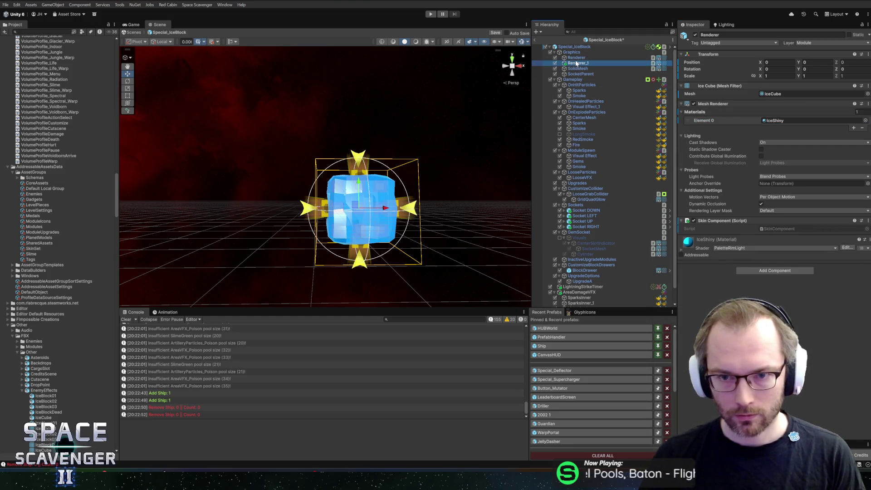
key(Delete)
click(576, 58)
mouse_move(481, 136)
mouse_down()
mouse_move(432, 142)
mouse_move(536, 190)
mouse_move(460, 170)
mouse_move(447, 149)
mouse_move(383, 114)
mouse_up()
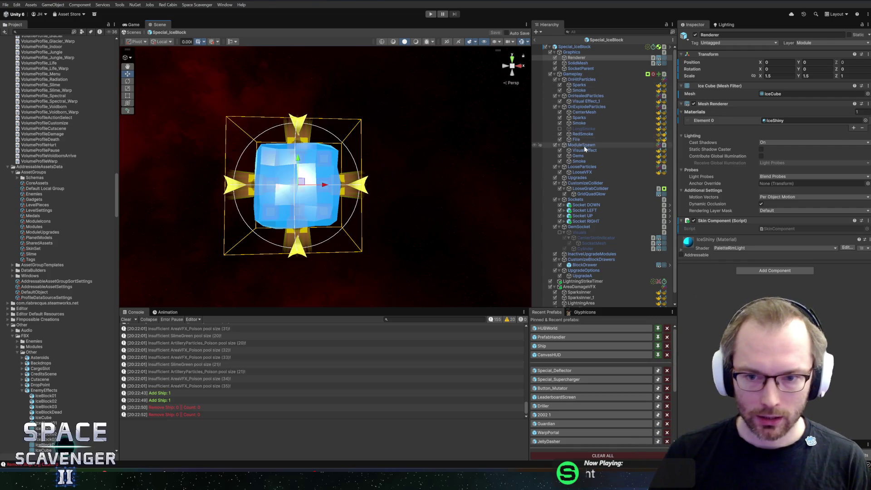
- Delete the AreaDamageVFX group and the LightningStrikeTimer, then select the Special_IceBlock root
scroll(583, 244, down, 1)
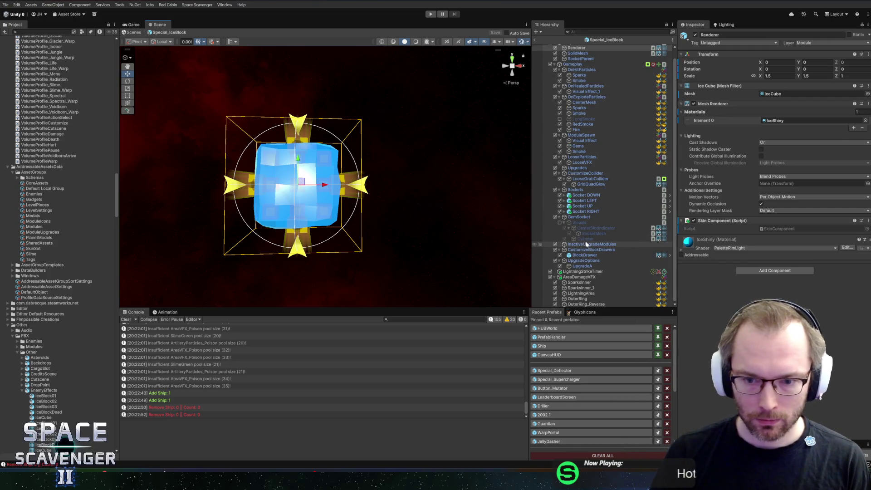
click(578, 278)
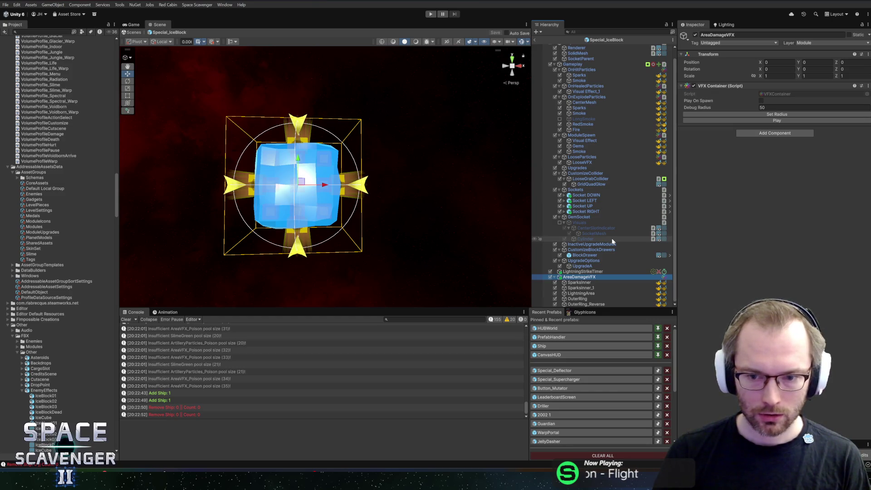
key(Delete)
click(598, 282)
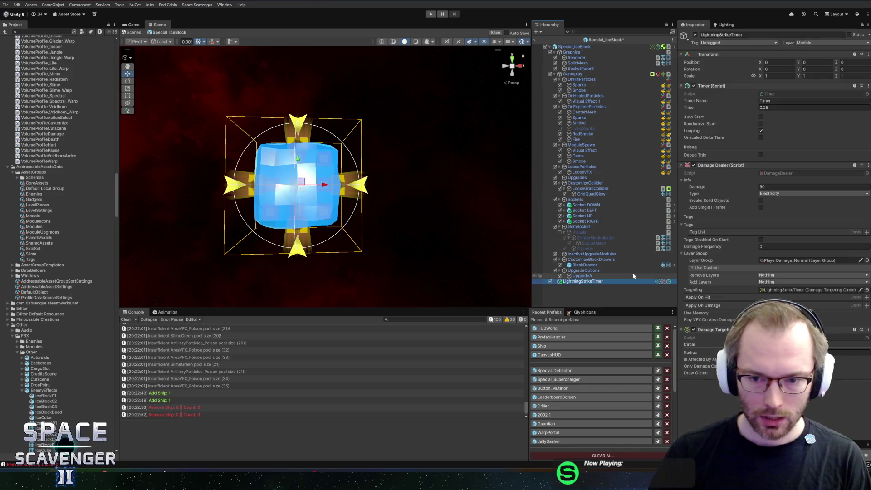
key(Delete)
click(602, 47)
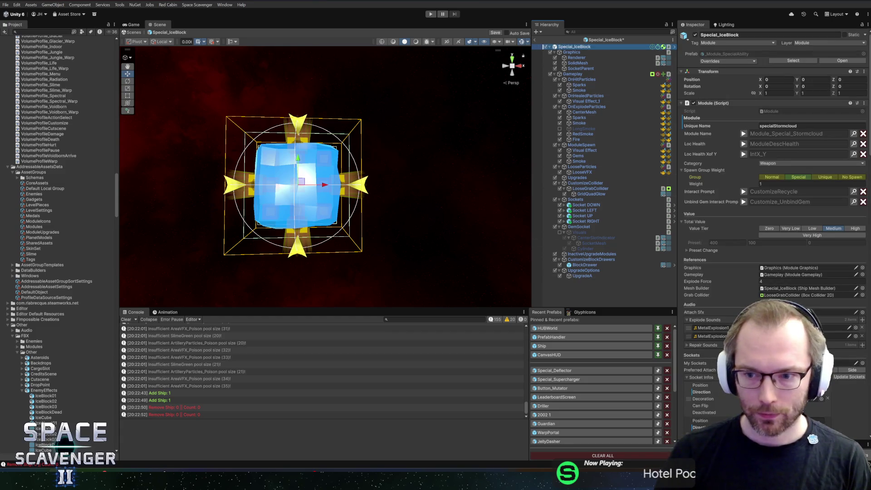
click(775, 126)
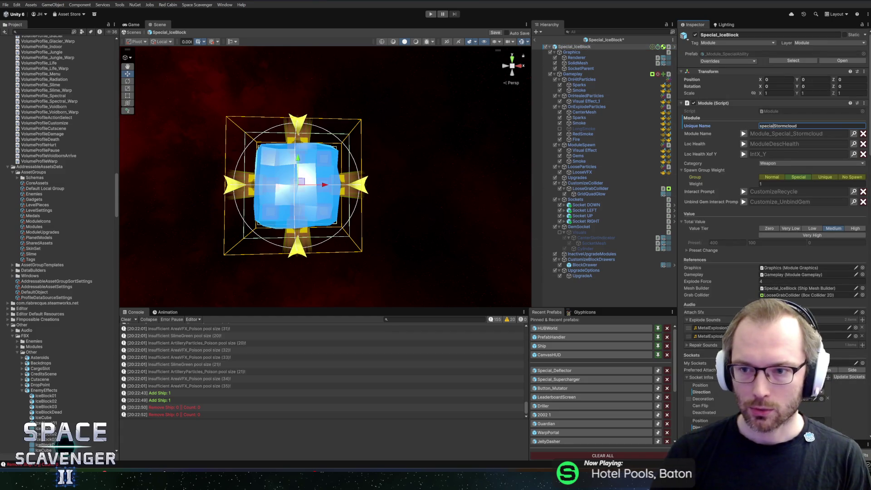
key(shift+End)
text(IceBloc)
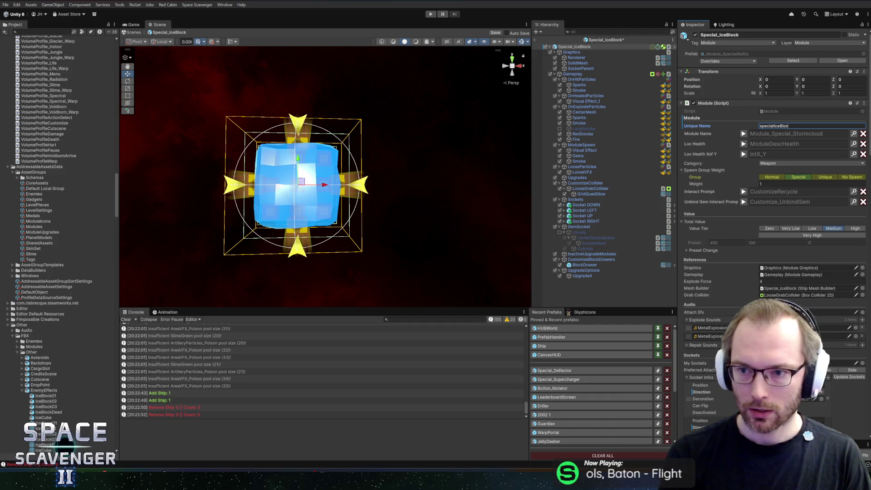
text(k)
key(ctrl+s)
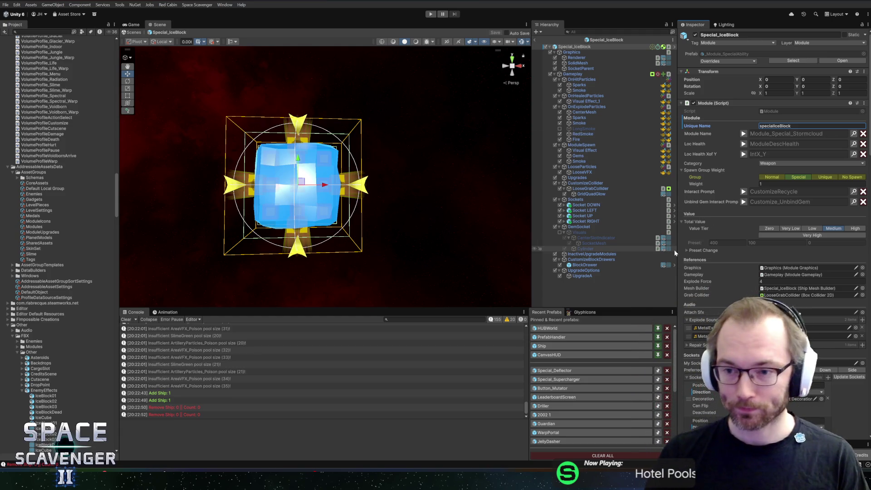
scroll(735, 231, down, 5)
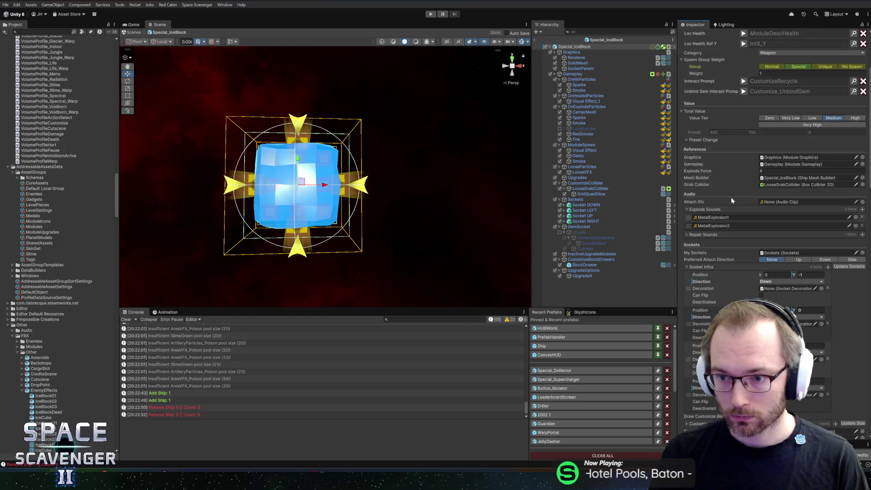
scroll(731, 200, down, 10)
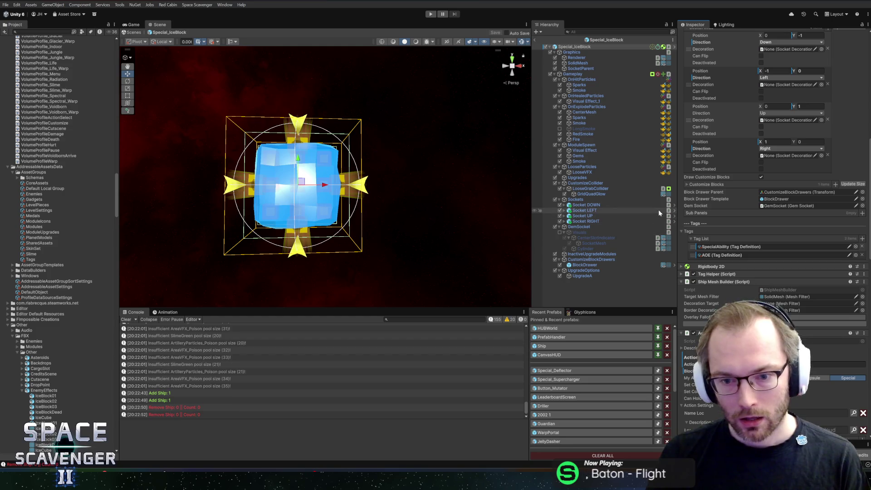
scroll(738, 230, down, 8)
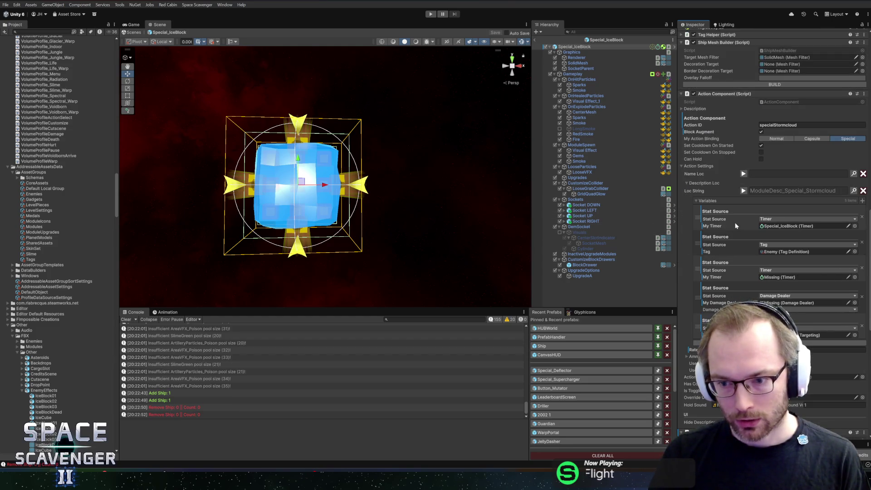
- Create an empty child named DamageDealer under Special_IceBlock with a Damage Dealer component
right_click(571, 47)
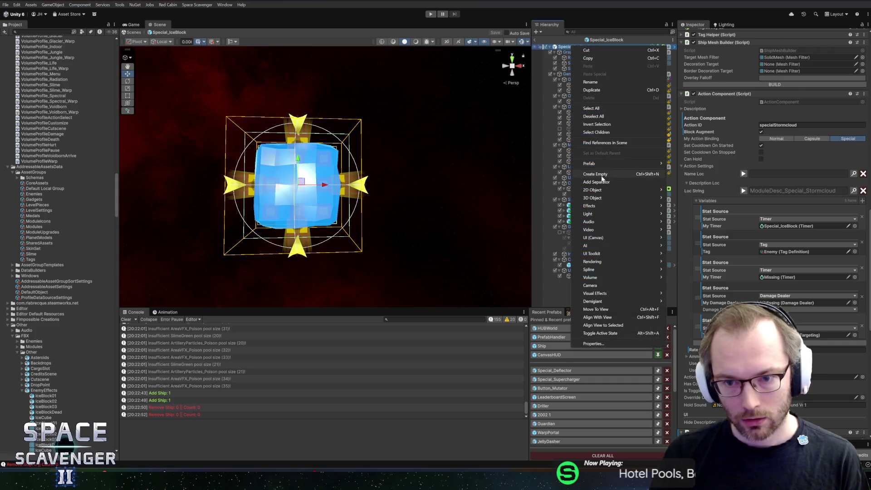
click(601, 173)
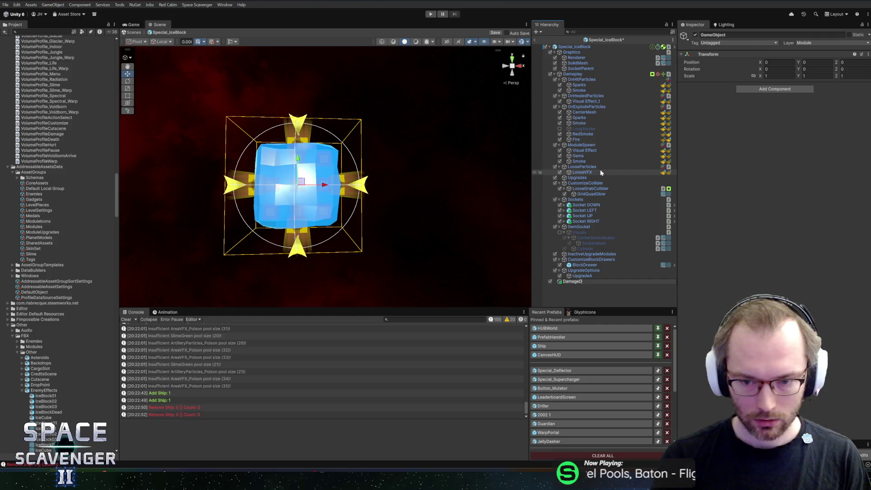
text(ealer)
key(Return)
click(766, 90)
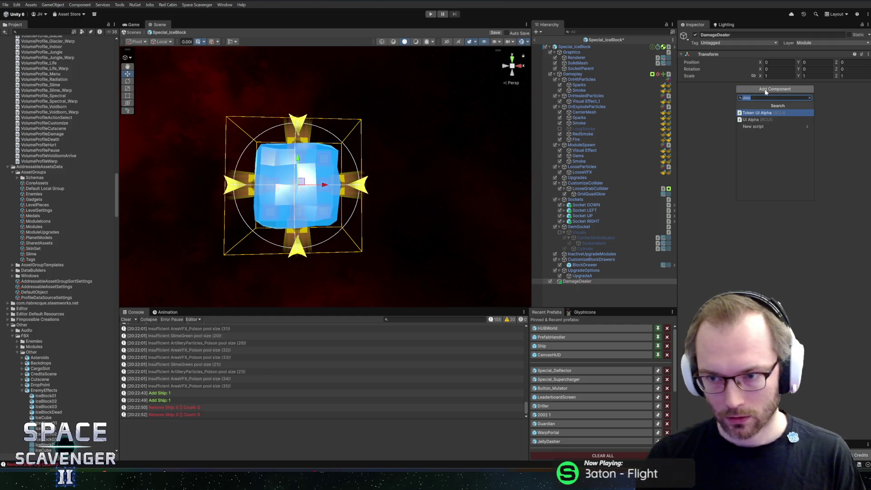
text(damagedealer)
key(Return)
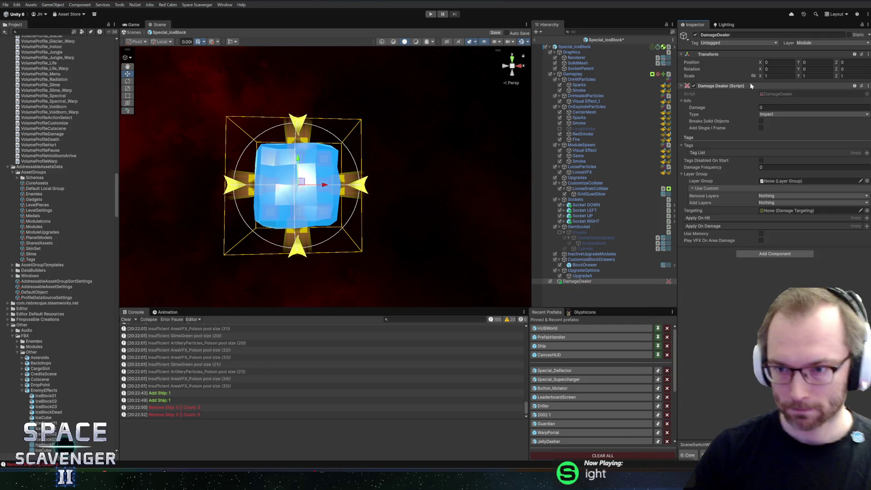
- Set the Damage Dealer to Ice type, 120 damage, PlayerDamage_Normal layer group
click(768, 115)
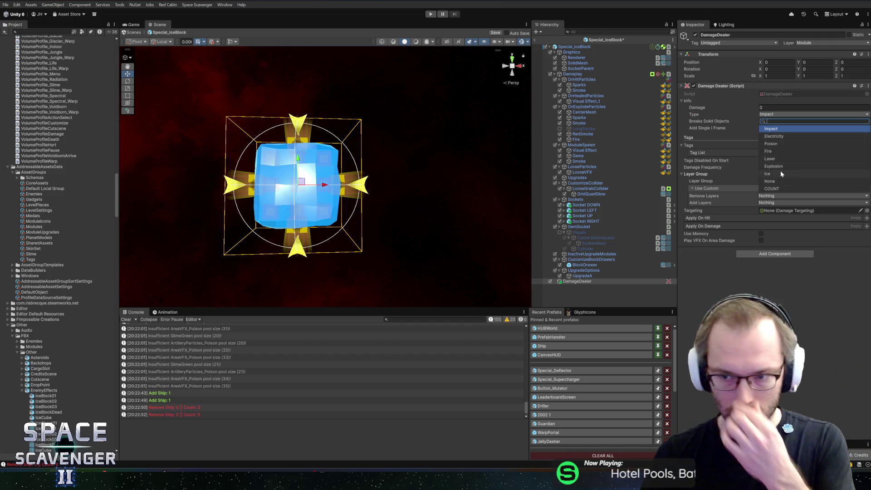
click(781, 173)
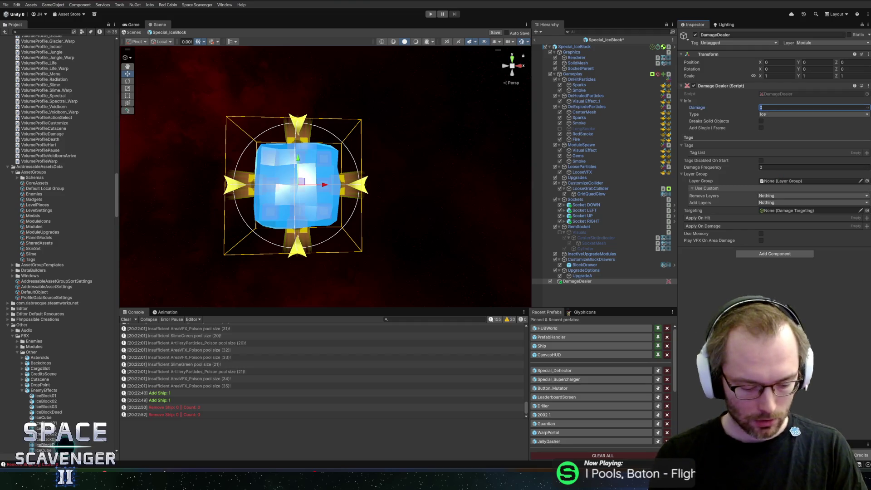
text(120)
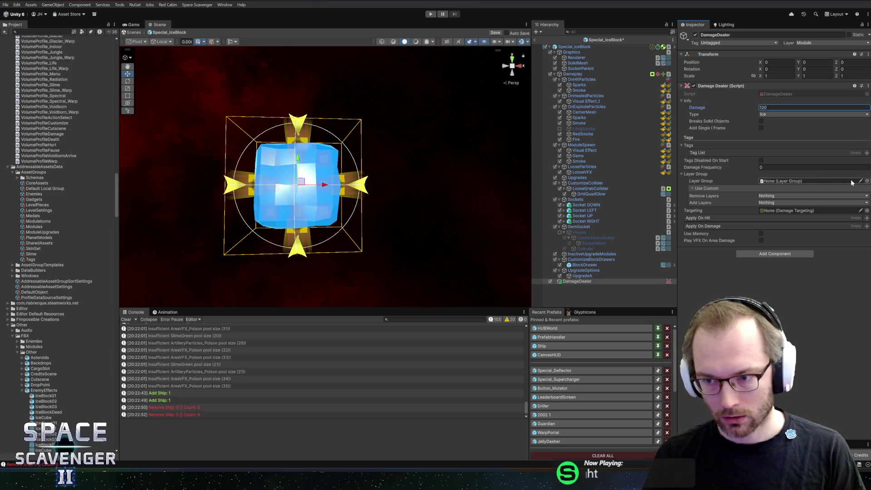
click(867, 181)
click(867, 181)
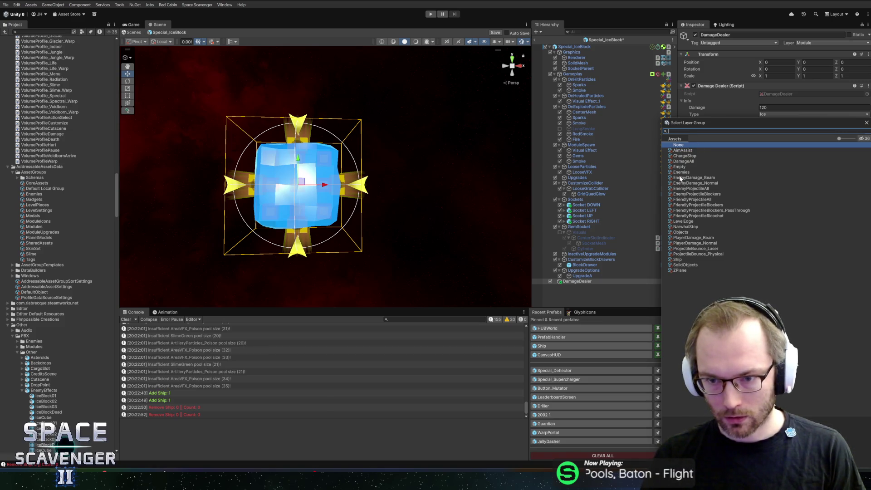
mouse_move(717, 123)
mouse_down()
mouse_move(465, 77)
mouse_move(482, 78)
mouse_up()
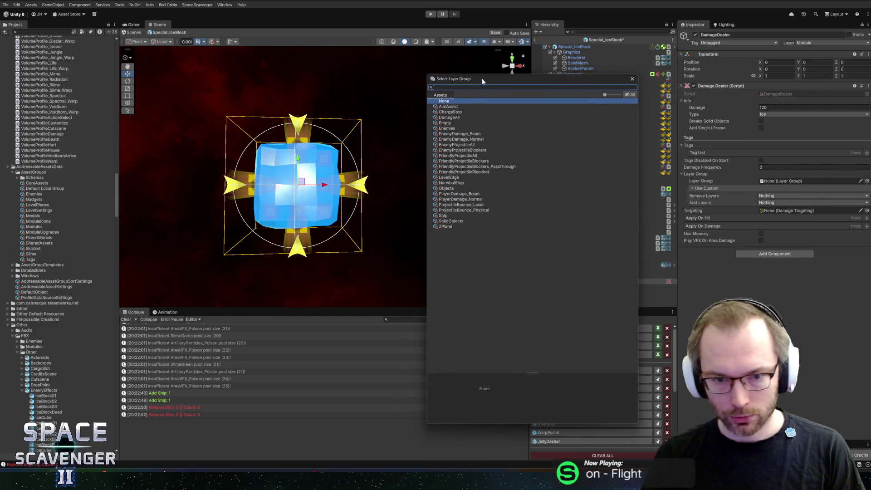
double_click(455, 200)
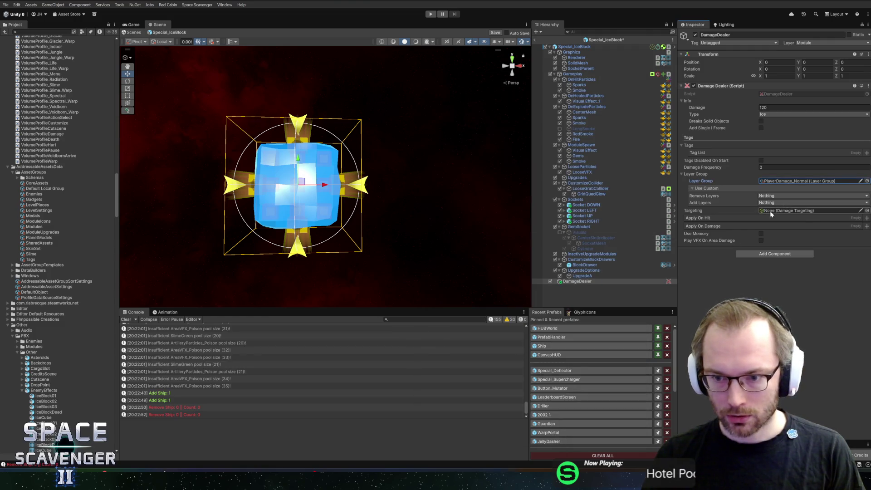
- Add a Damage Targeting Circle component to DamageDealer with radius 60
click(765, 255)
text(circ)
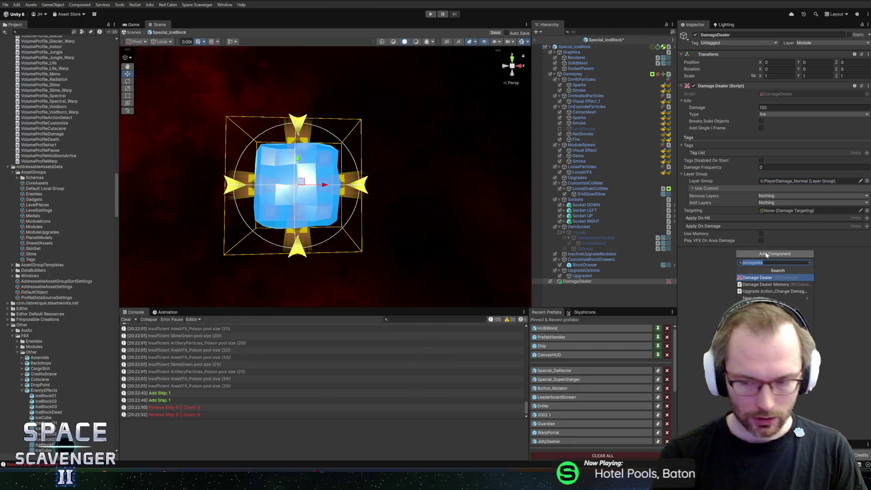
click(776, 291)
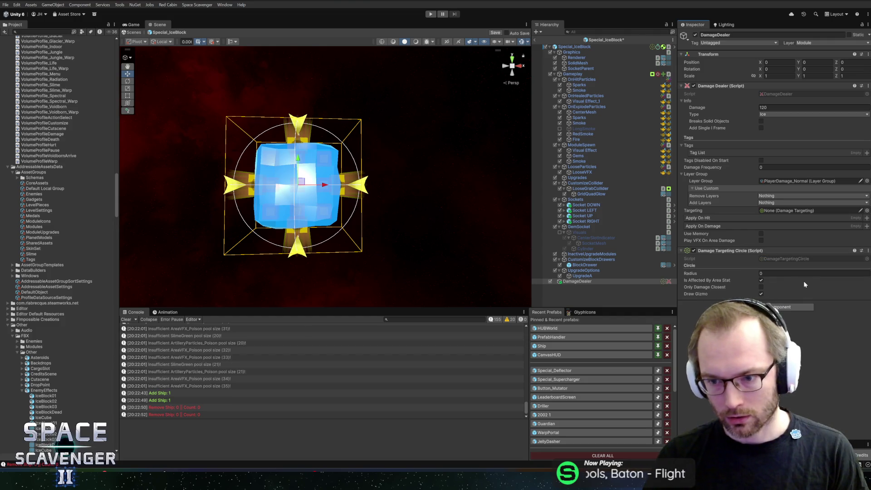
scroll(465, 224, down, 3)
scroll(344, 224, down, 5)
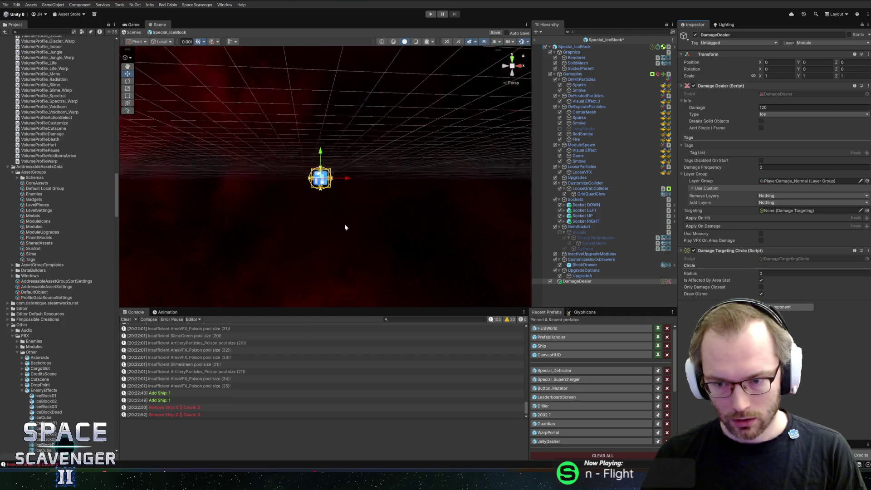
mouse_move(789, 274)
mouse_down()
mouse_move(867, 274)
mouse_move(448, 280)
mouse_move(470, 277)
mouse_move(354, 267)
mouse_up()
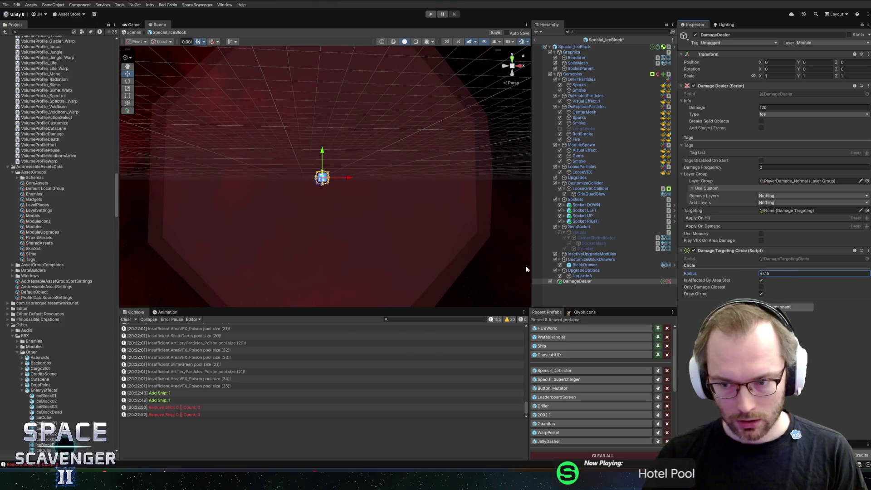
text(40)
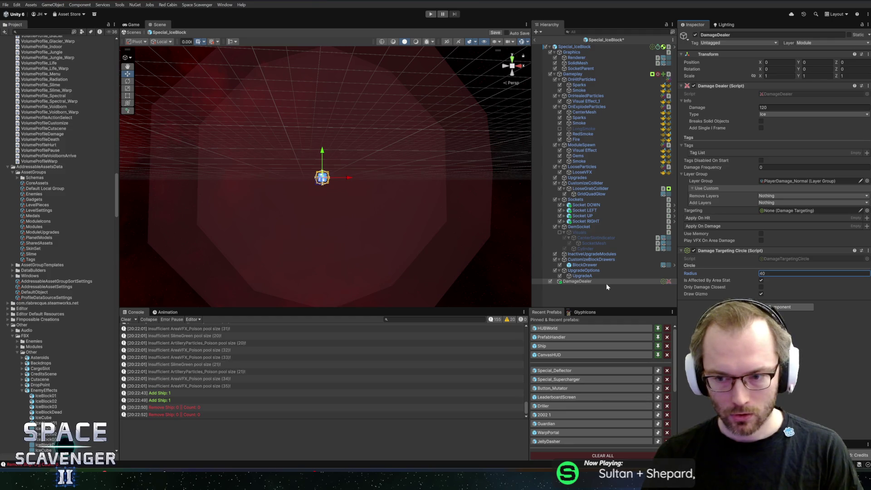
key(BackSpace)
key(BackSpace)
text(60)
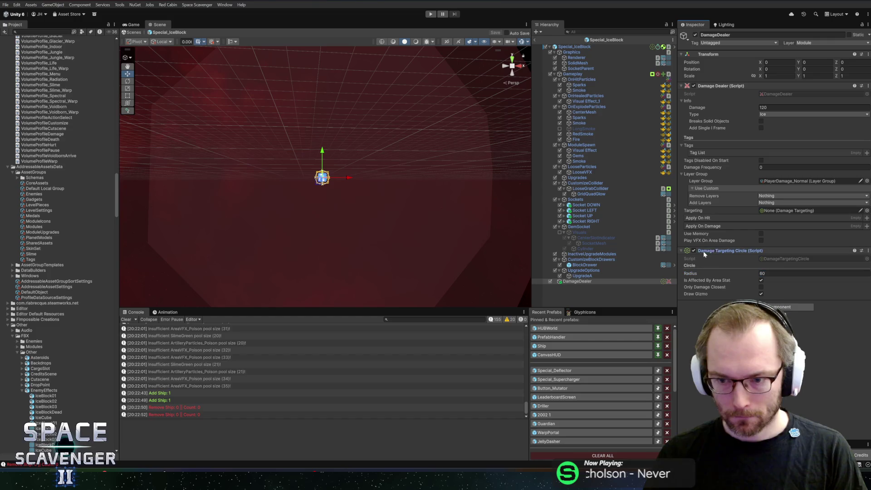
- Use the circle as the Targeting, enable Play VFX On Area Damage, and save
mouse_move(703, 252)
mouse_down()
mouse_move(790, 212)
mouse_move(781, 210)
mouse_up()
click(761, 240)
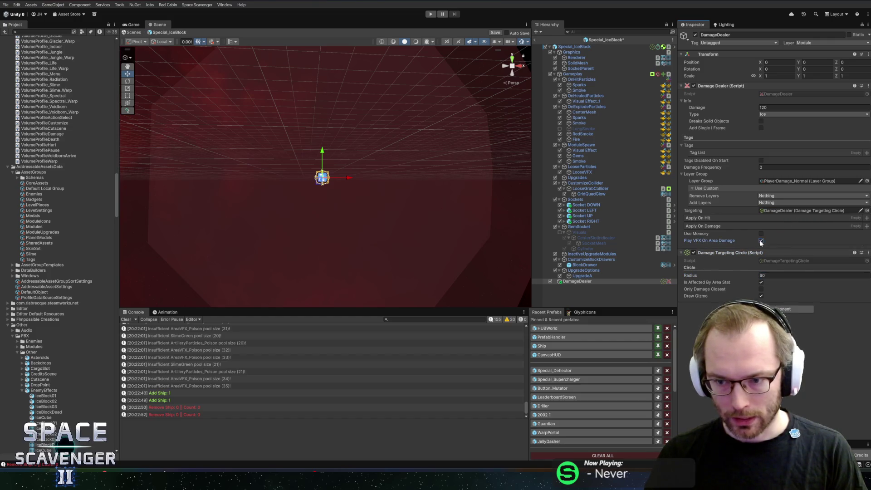
key(ctrl+s)
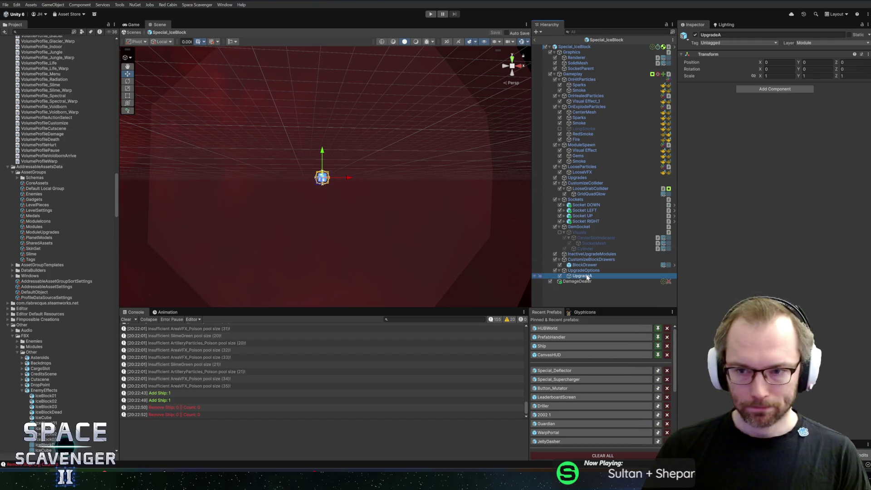
- Open the Localization Editor for Special_IceBlock and start entering a 'Mo' module name key
click(586, 48)
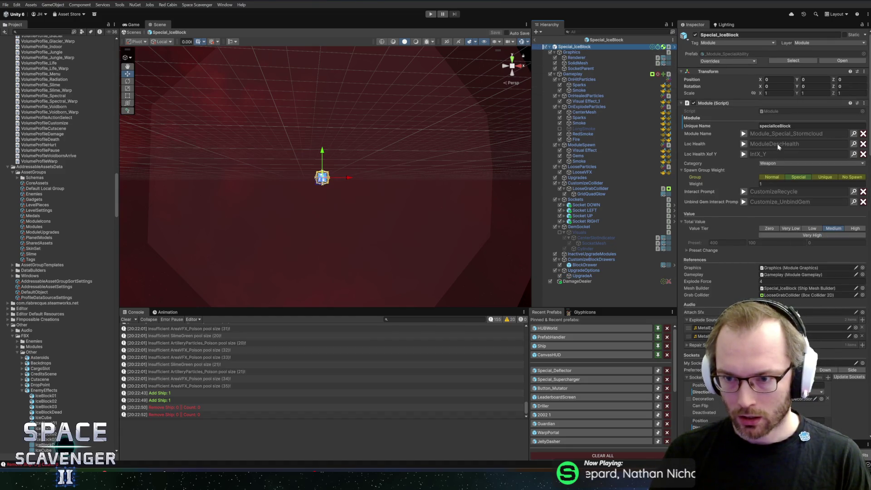
click(768, 159)
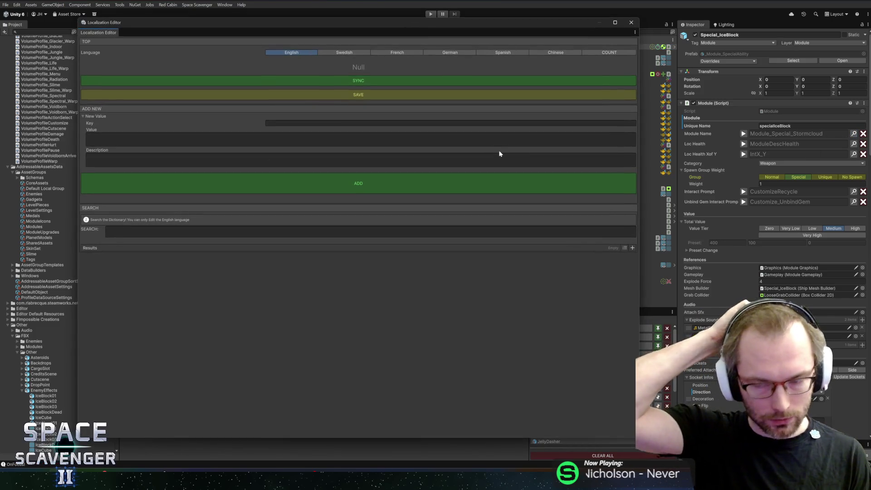
click(301, 123)
text(null)
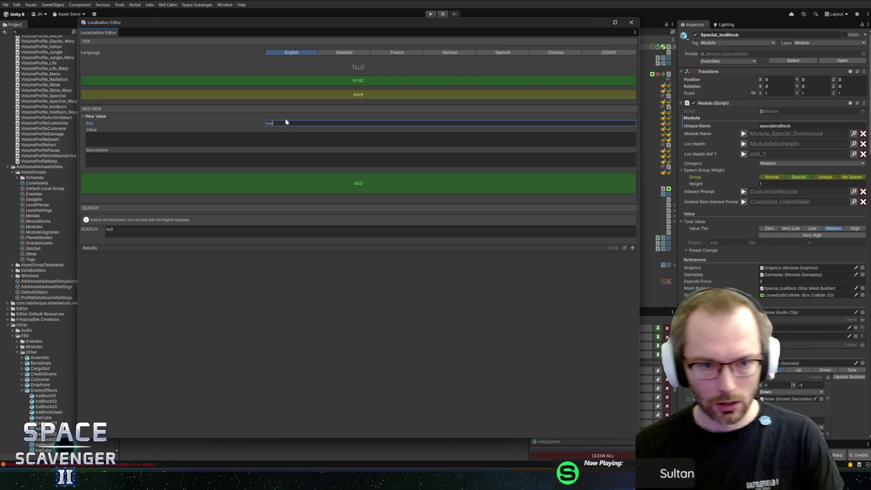
drag(281, 121, 209, 121)
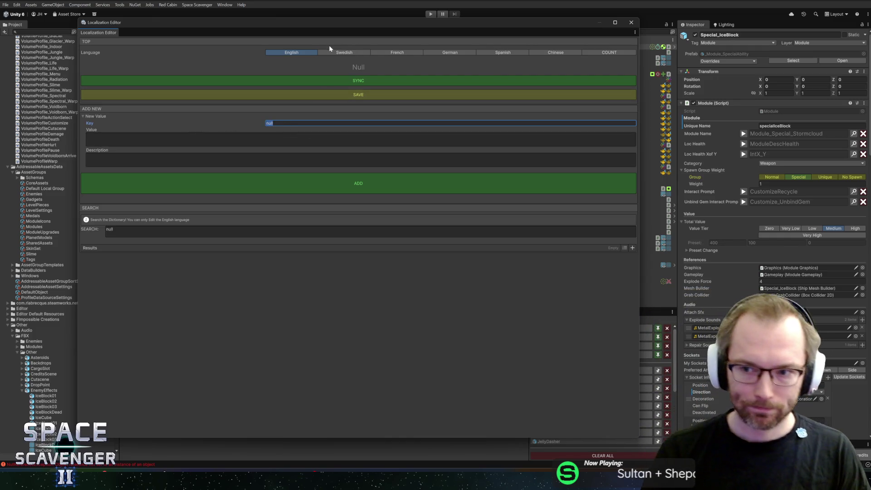
text(Module_Specia)
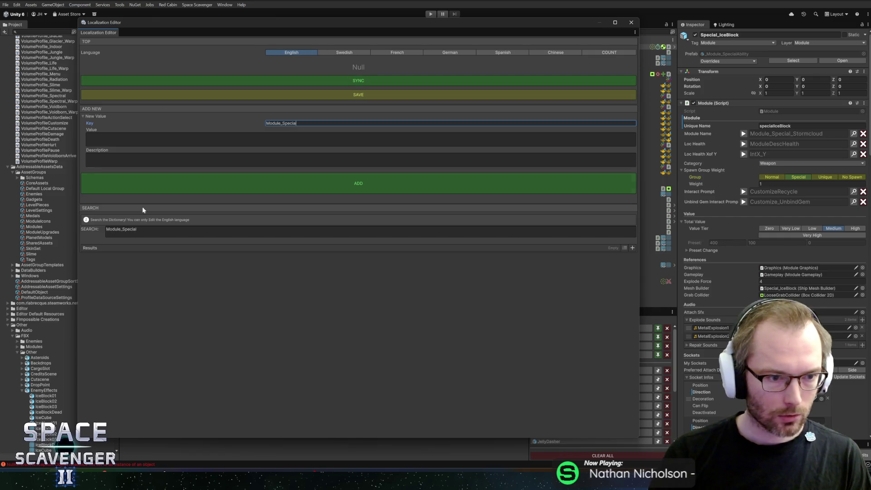
- Abandon the key, close the Localization Editor and view a NullReferenceException stack trace
key(ctrl+a)
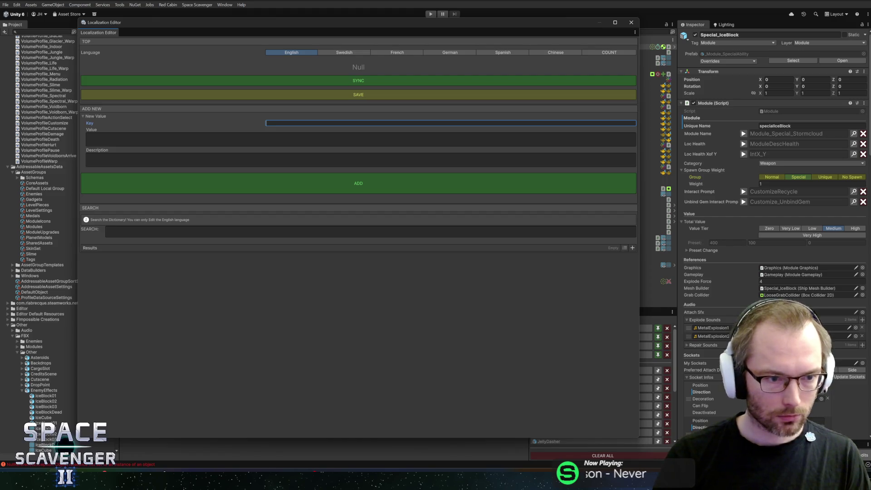
click(631, 22)
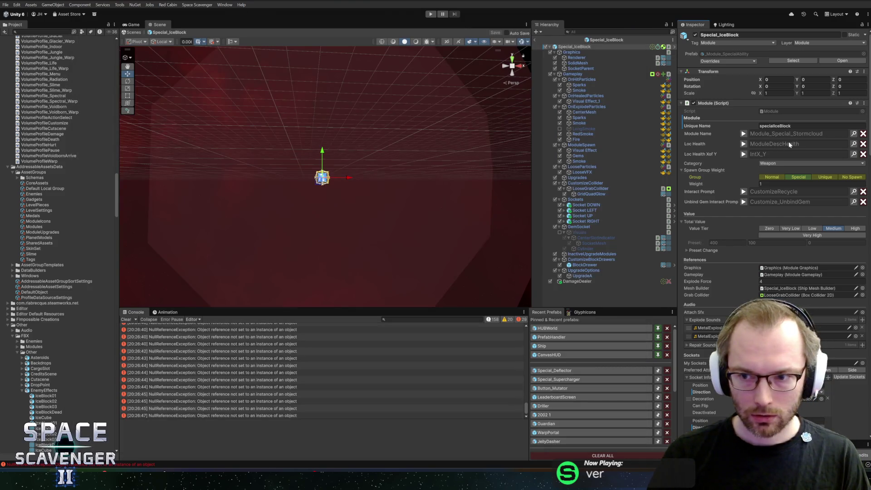
click(239, 358)
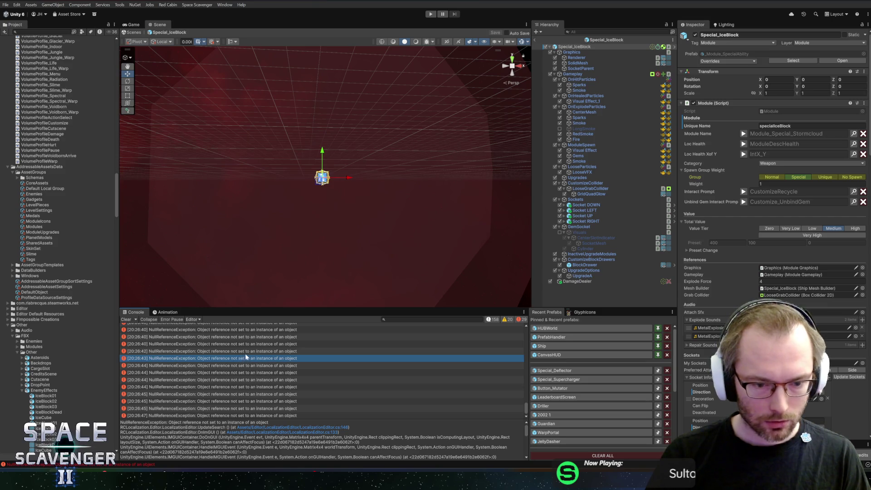
- Open the erroring LocalizationEditor source in Rider at the failing loop
double_click(245, 359)
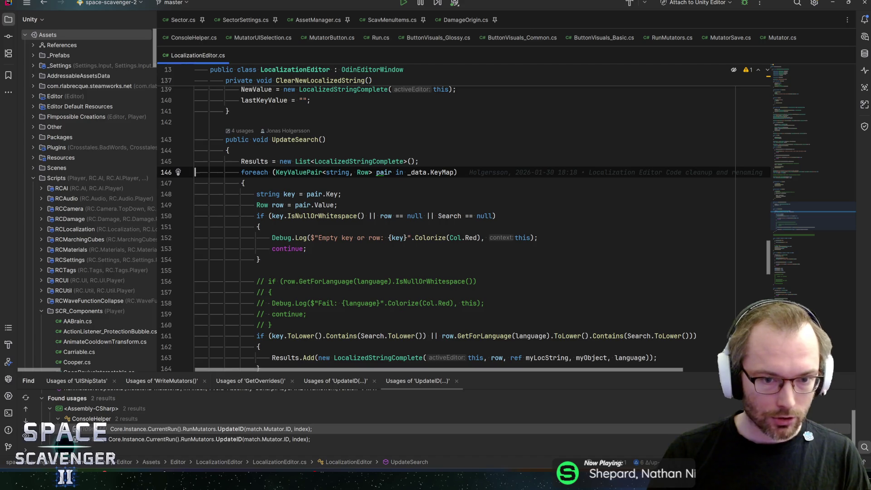
key(Down)
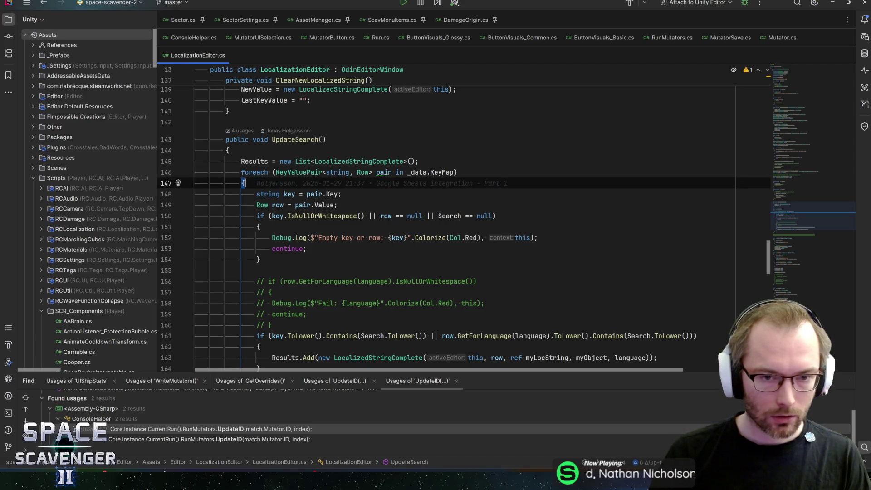
key(ctrl+n)
text(consoleh)
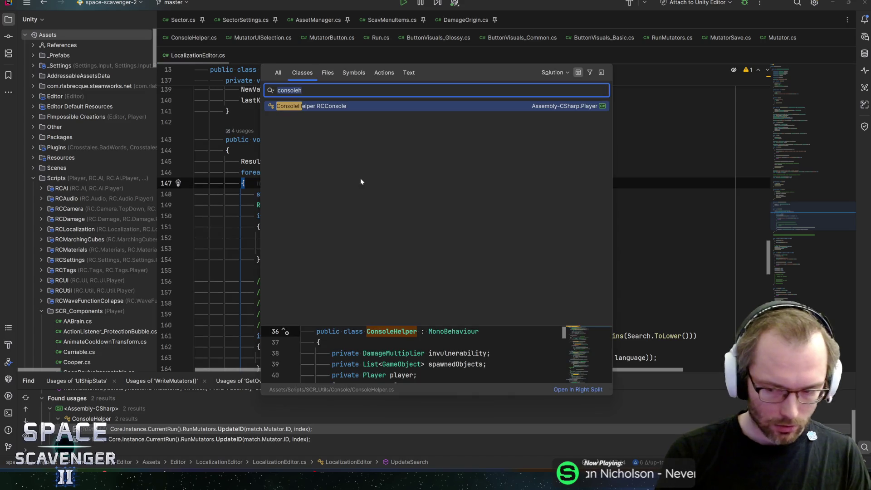
key(Escape)
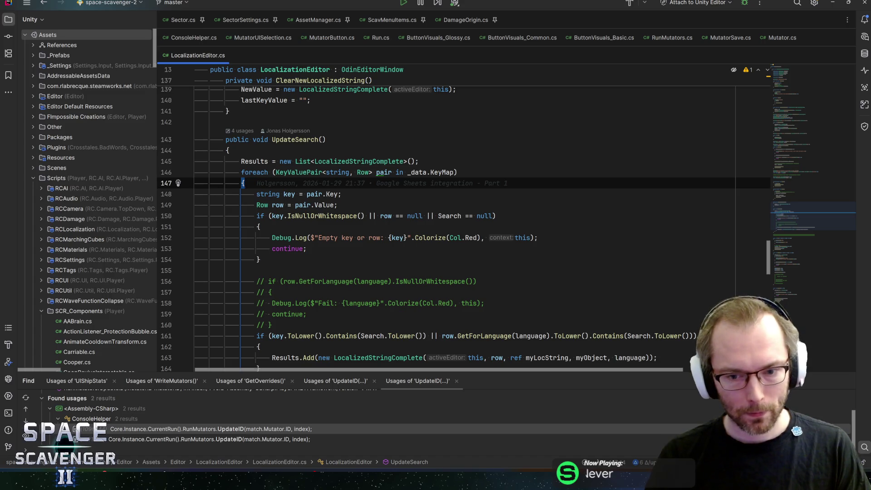
- Open the CSVLoader class and review where csvFile gets loaded
key(ctrl+n)
text(consoleh)
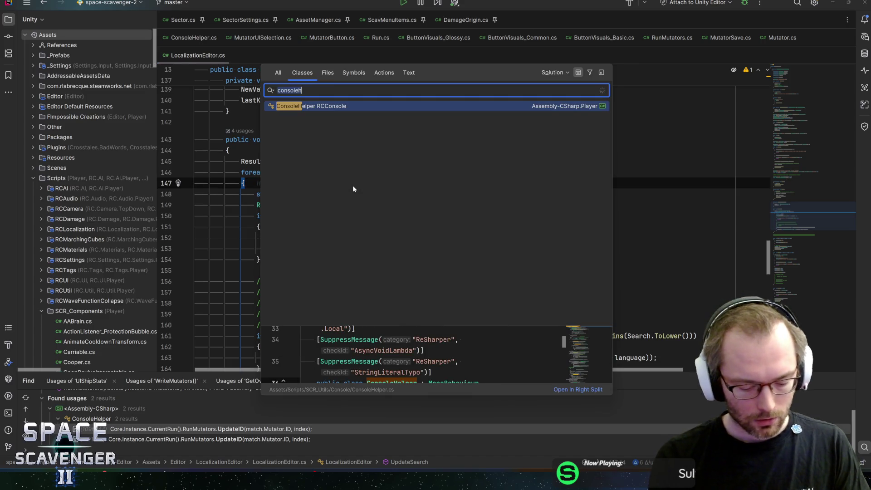
text(csv)
key(Return)
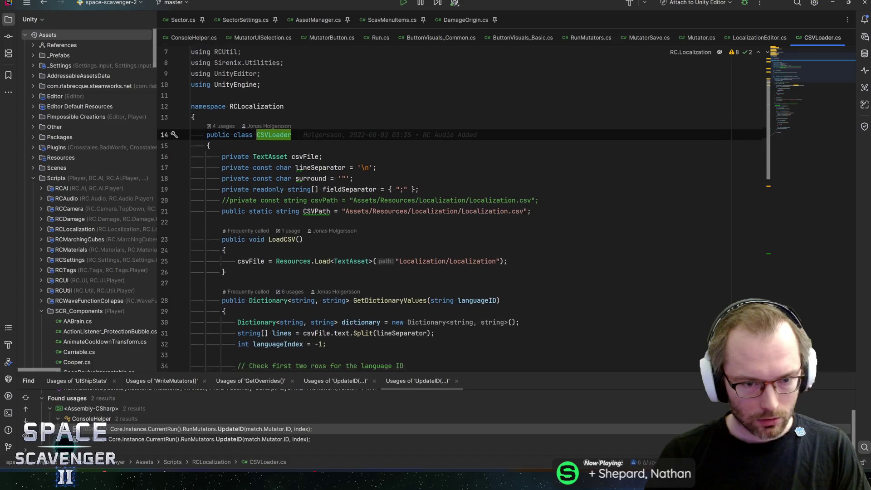
scroll(251, 254, down, 1)
click(250, 254)
scroll(250, 255, down, 2)
scroll(350, 245, down, 2)
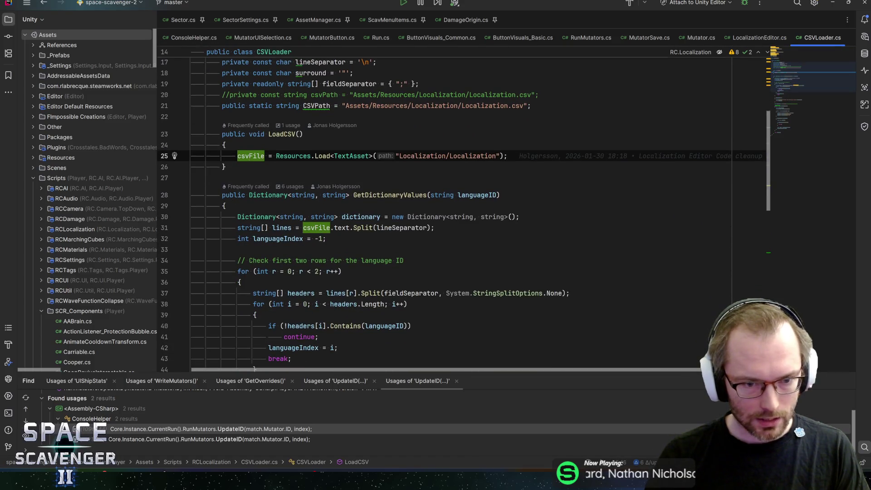
scroll(349, 245, up, 6)
- In GoogleSheetRW, change SHEET_NAME to "Localization - Main" and save the file
key(ctrl+n)
text(google)
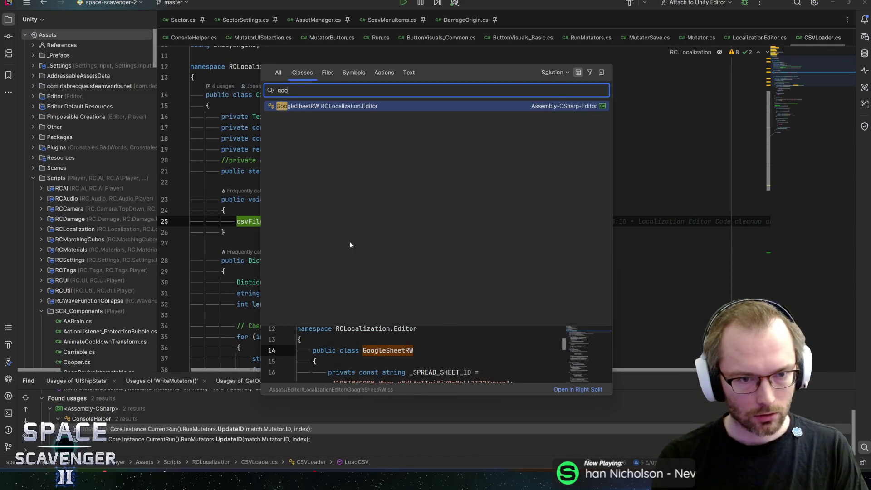
key(Return)
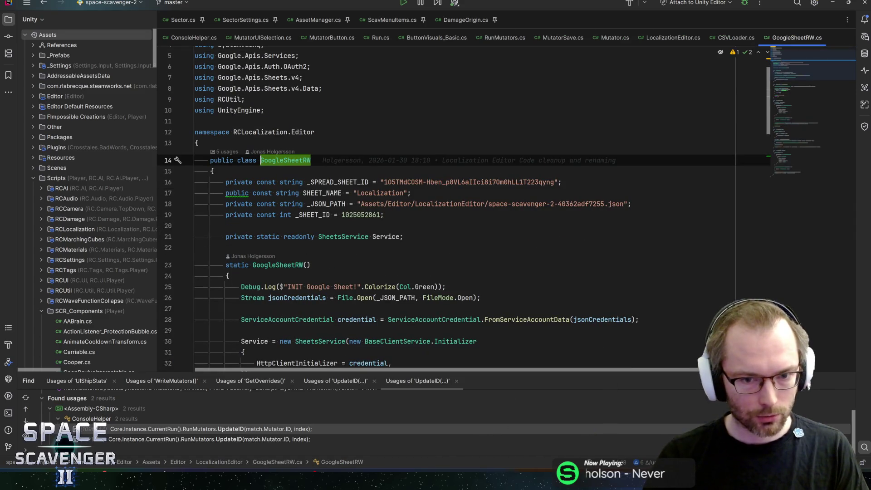
click(323, 193)
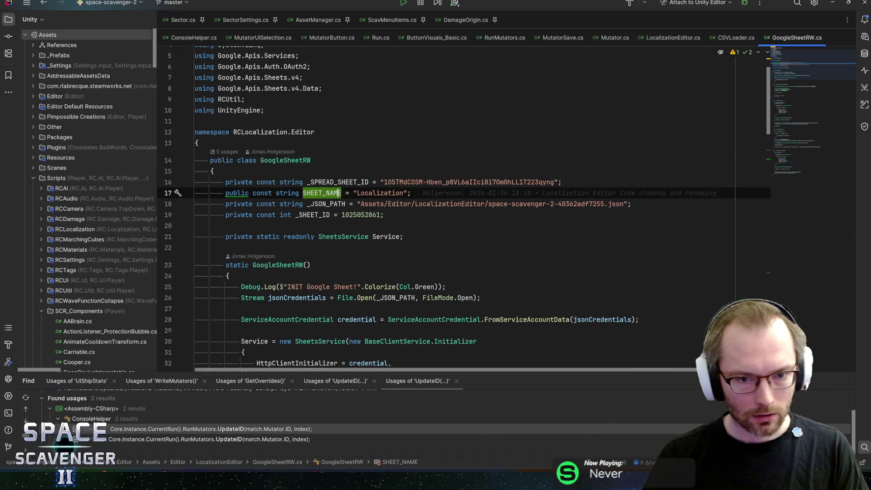
click(405, 193)
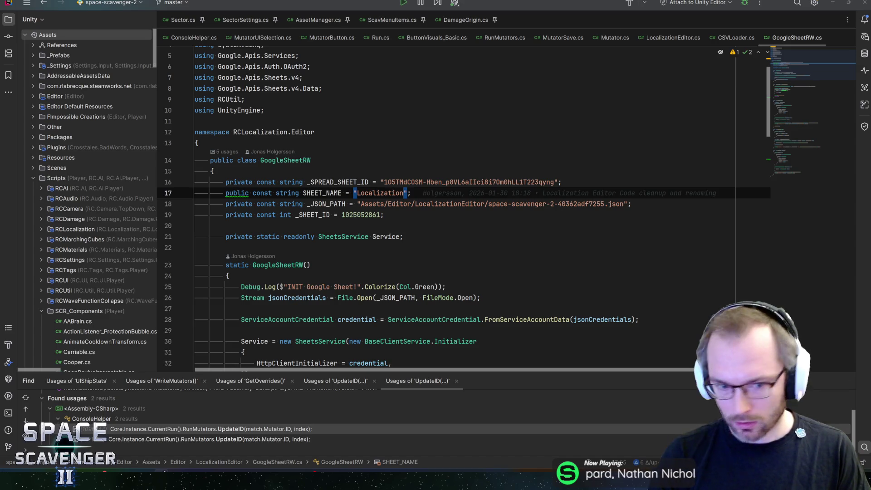
text(- Main)
key(End)
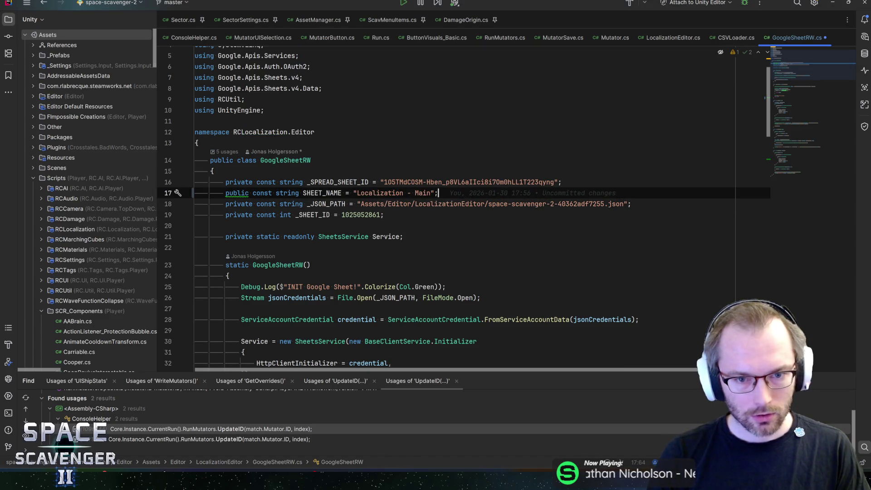
key(ctrl+s)
- Switch back to the Unity Editor window
click(403, 236)
scroll(453, 204, down, 6)
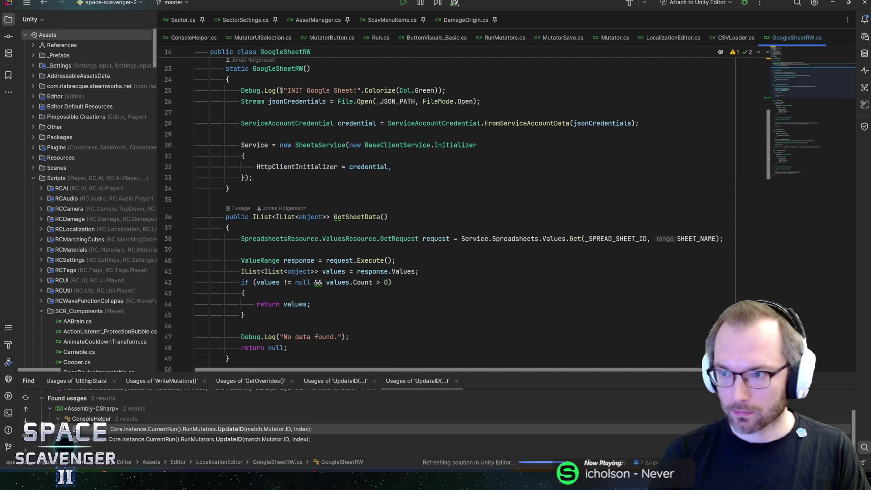
key(alt+Tab)
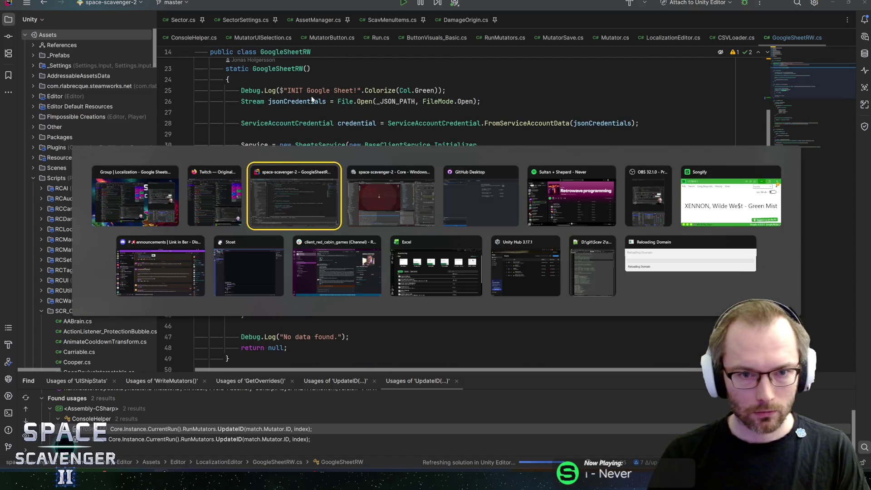
key(Tab)
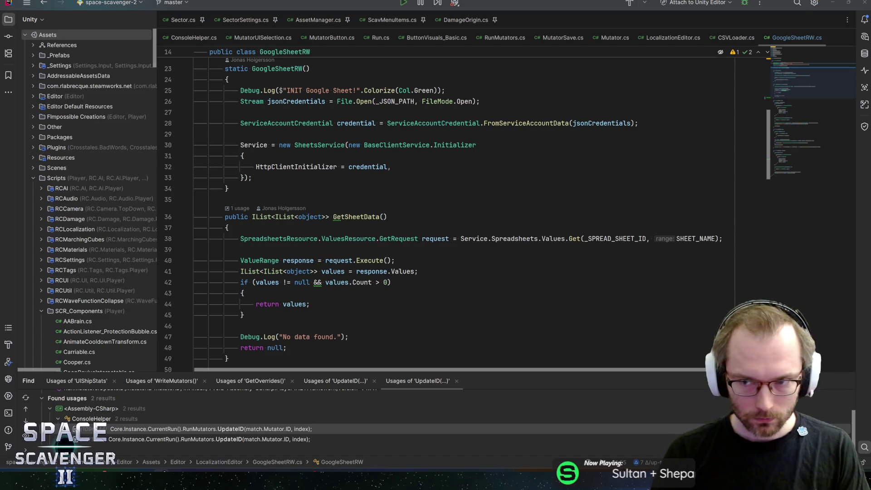
key(alt+Tab)
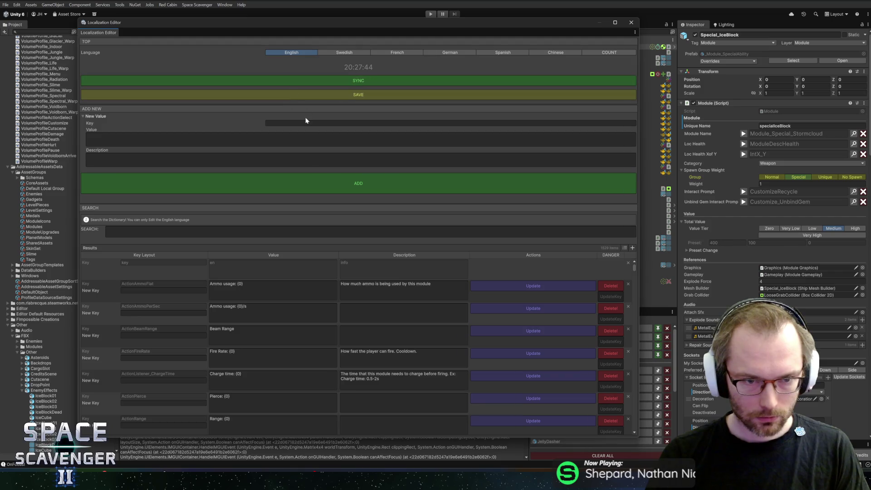
click(306, 122)
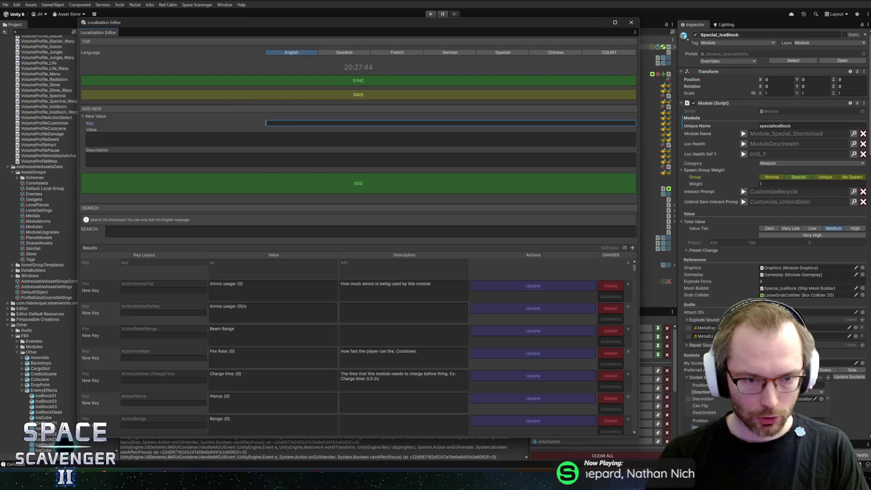
text(special_)
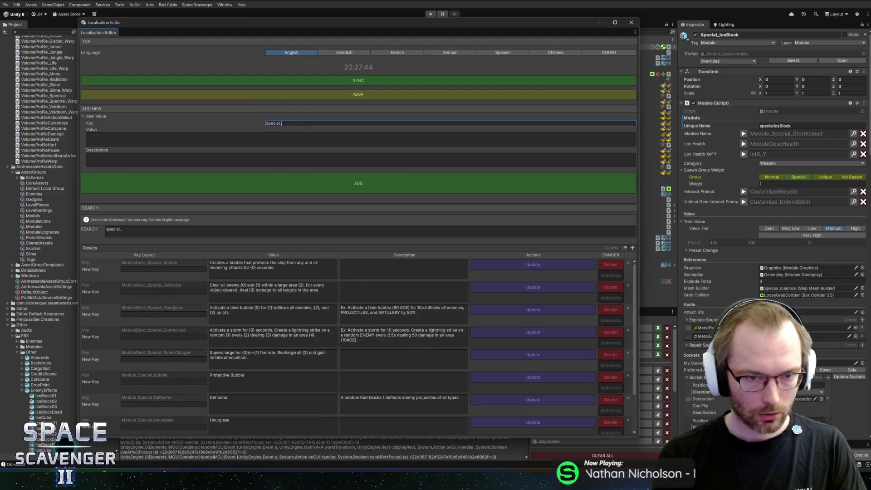
text(mod)
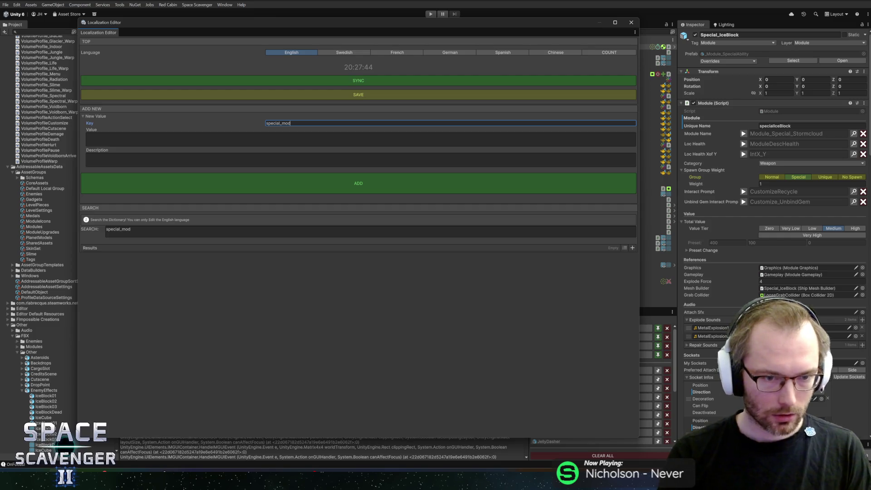
key(ctrl+a)
text(Module_)
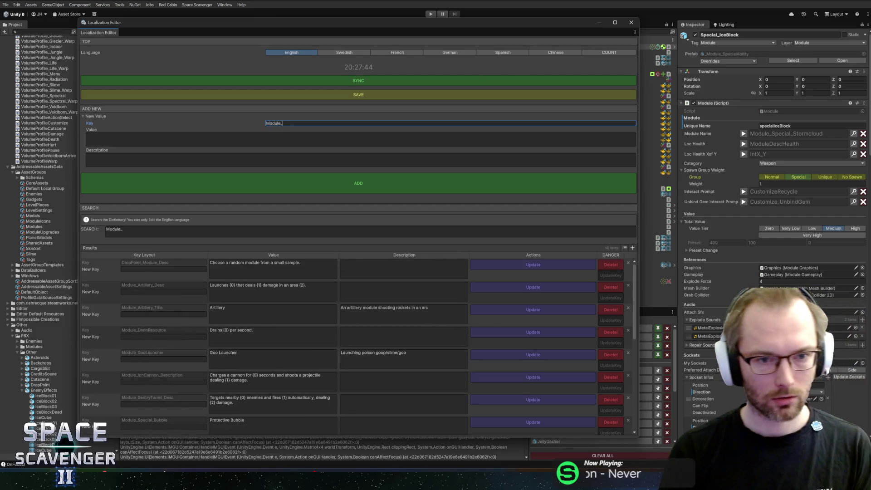
text(Special_)
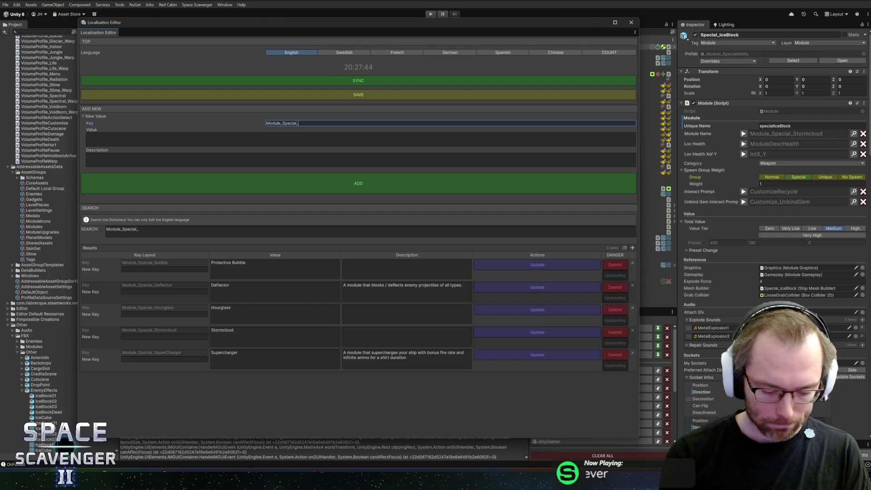
text(IceBl)
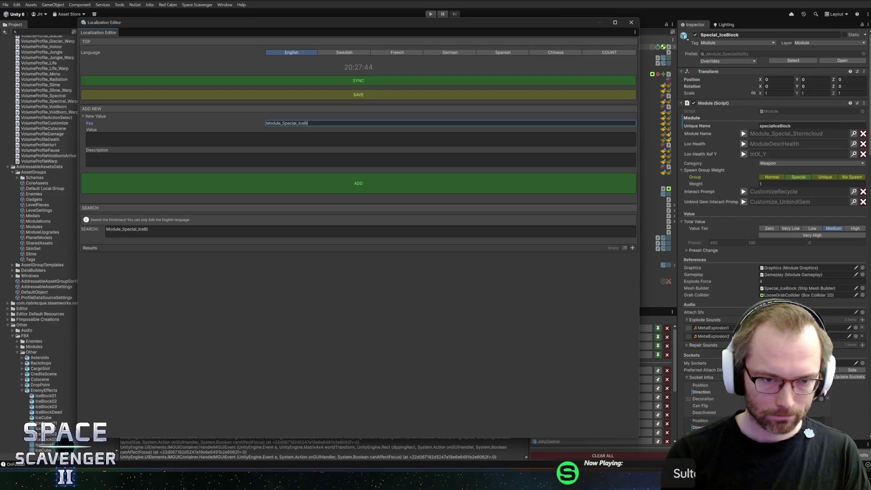
text(ock)
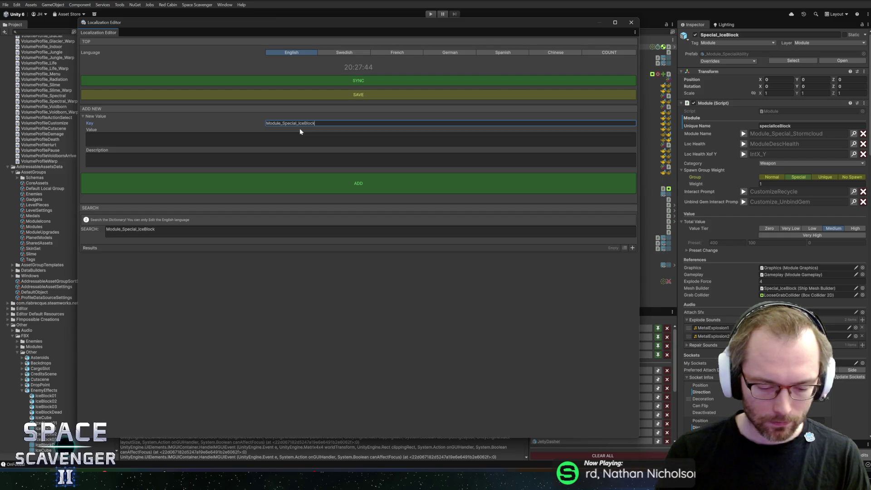
key(ctrl+a)
text(null)
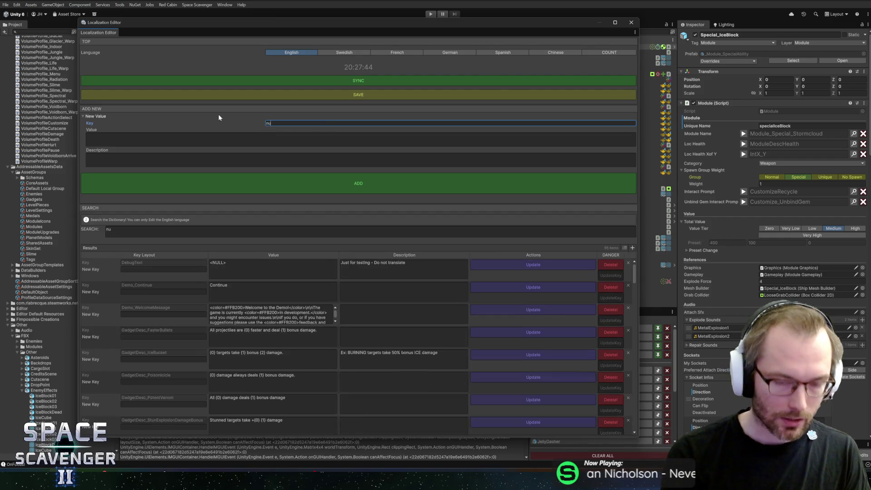
click(548, 268)
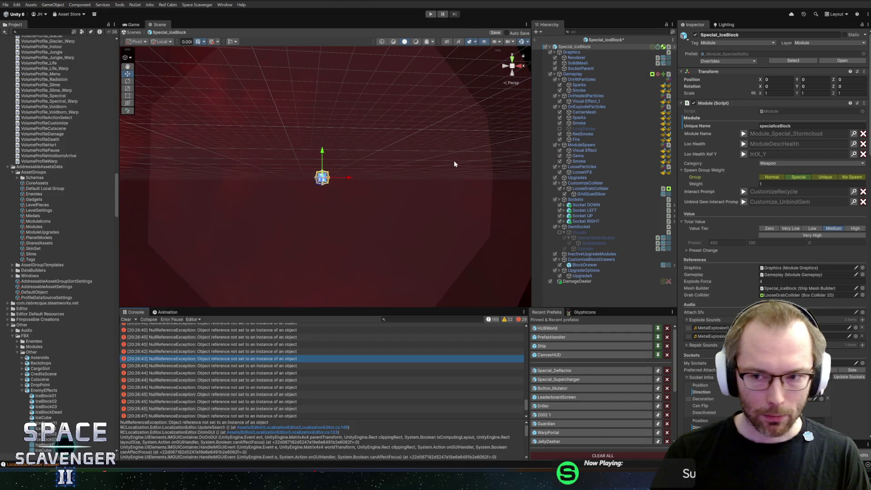
- Assign the DebugText entry, found by searching 'null', as the Special_IceBlock module name
click(853, 134)
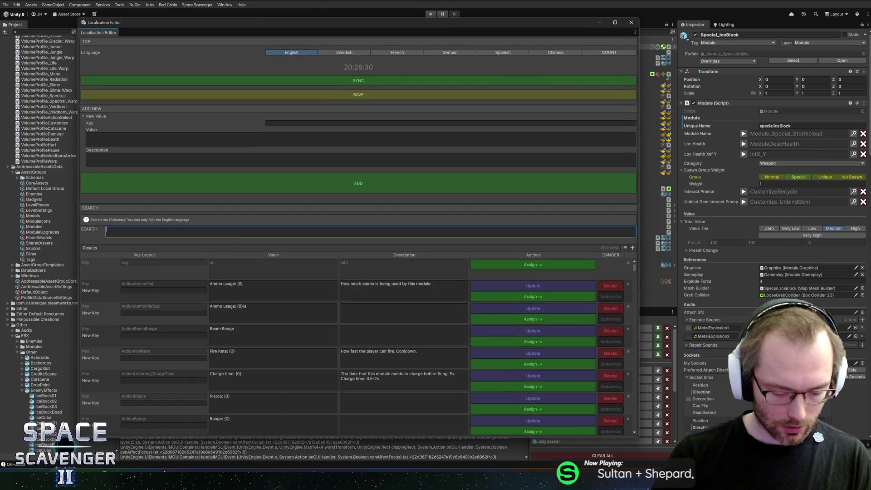
text(null)
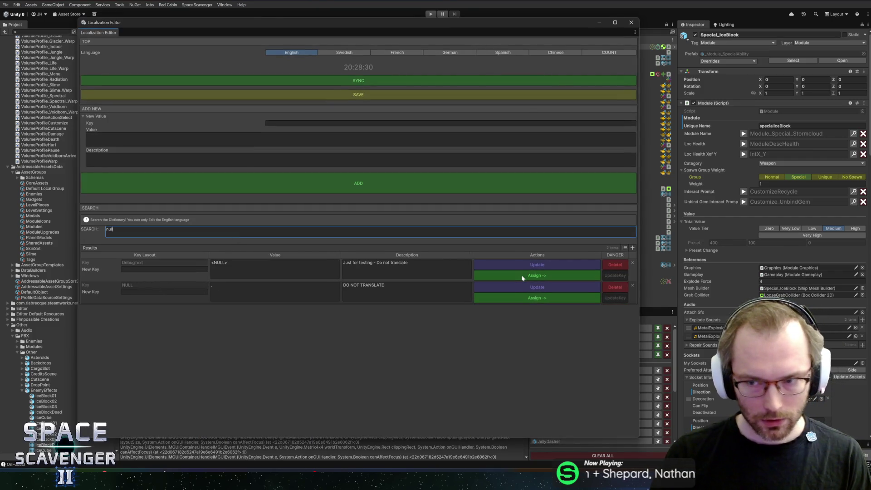
click(526, 275)
click(631, 22)
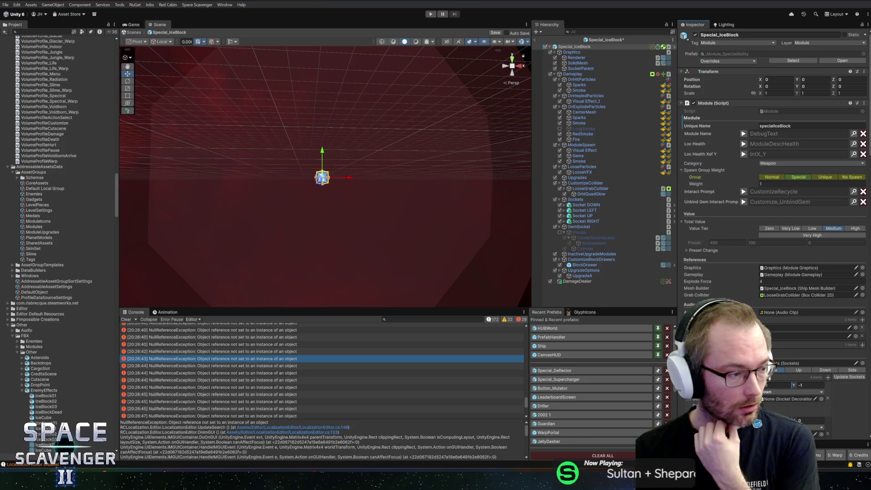
key(super+d)
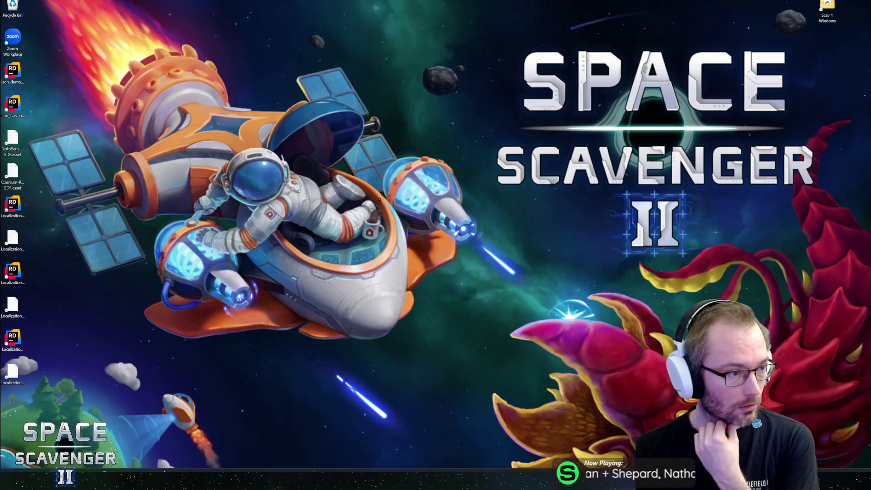
key(super+d)
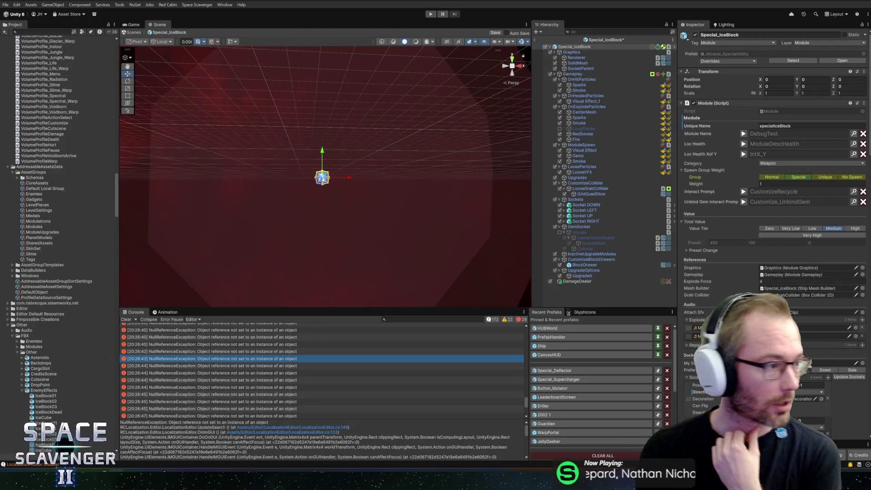
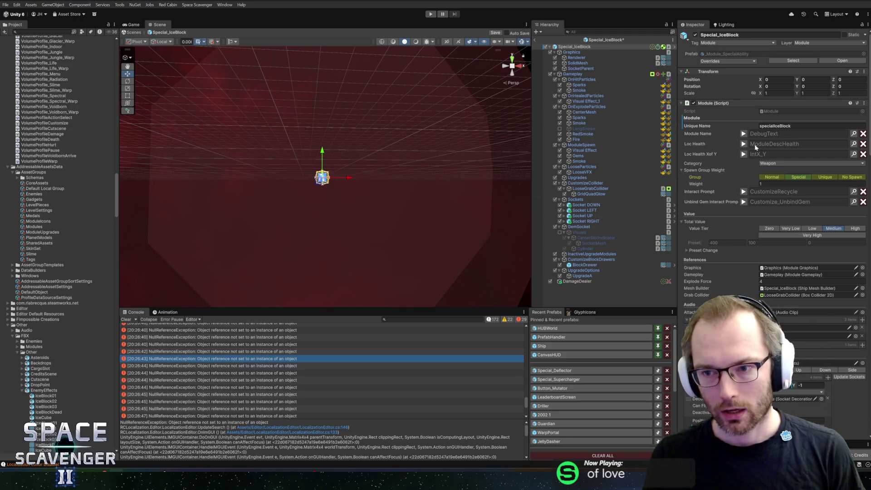
- Review the Module settings, save the Special_IceBlock prefab, and clear the console errors
scroll(753, 280, down, 4)
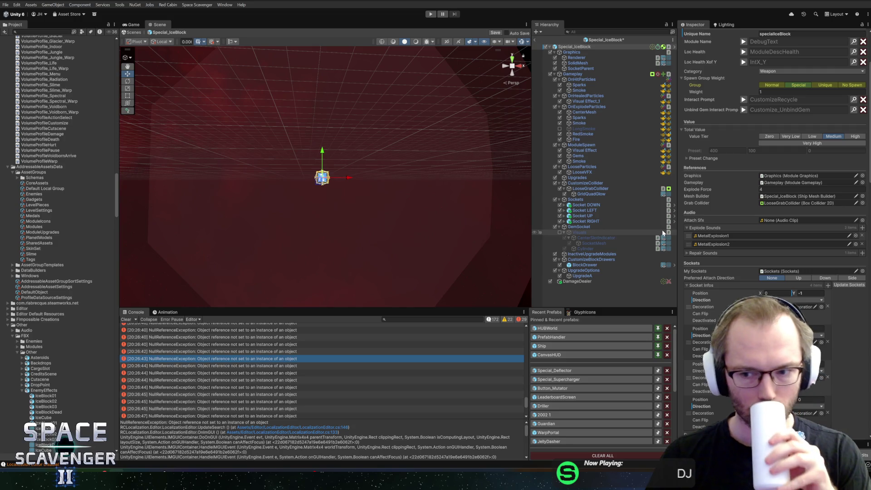
scroll(728, 257, down, 3)
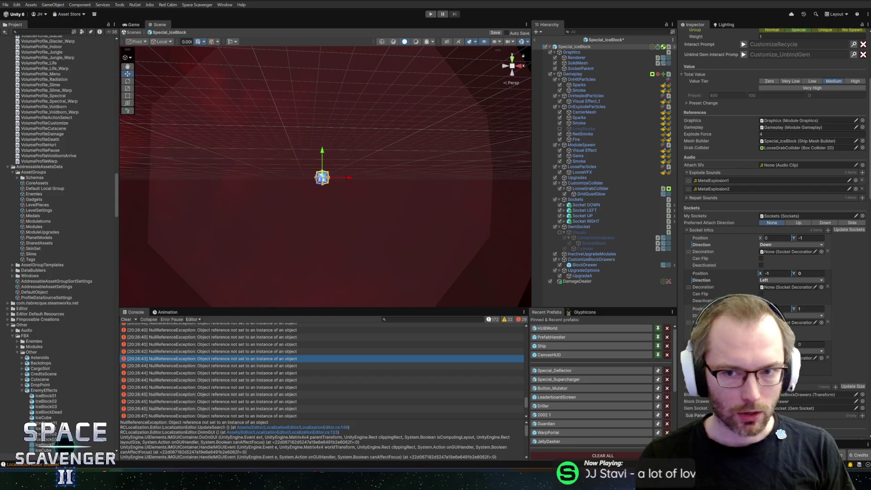
key(ctrl+s)
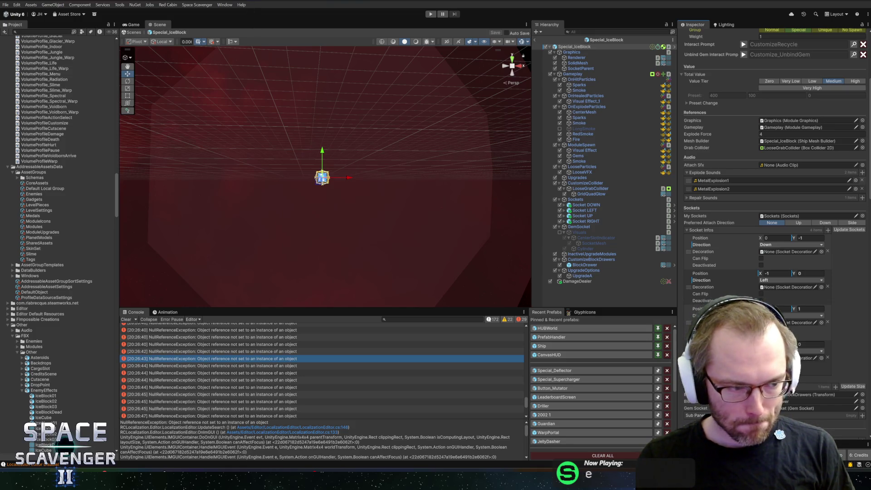
click(126, 320)
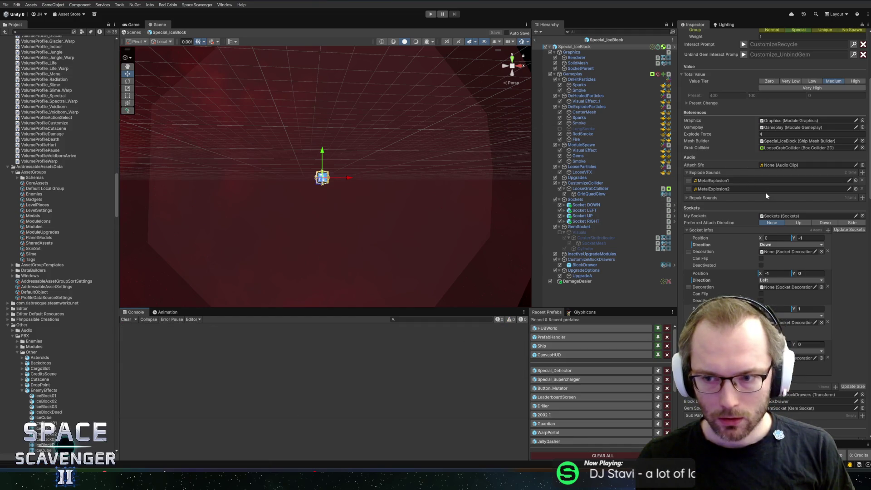
- Expand the Action Component's localized description preview and check the My Timer reference
scroll(767, 187, up, 3)
scroll(766, 186, up, 2)
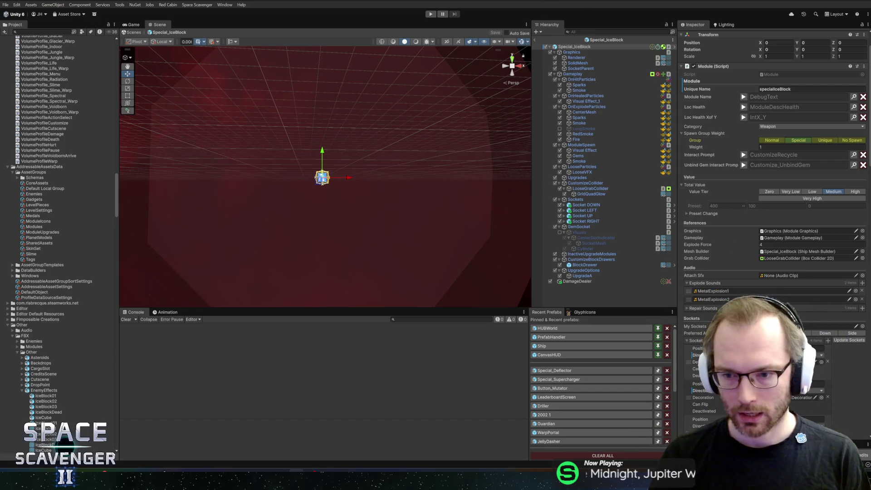
scroll(739, 207, down, 8)
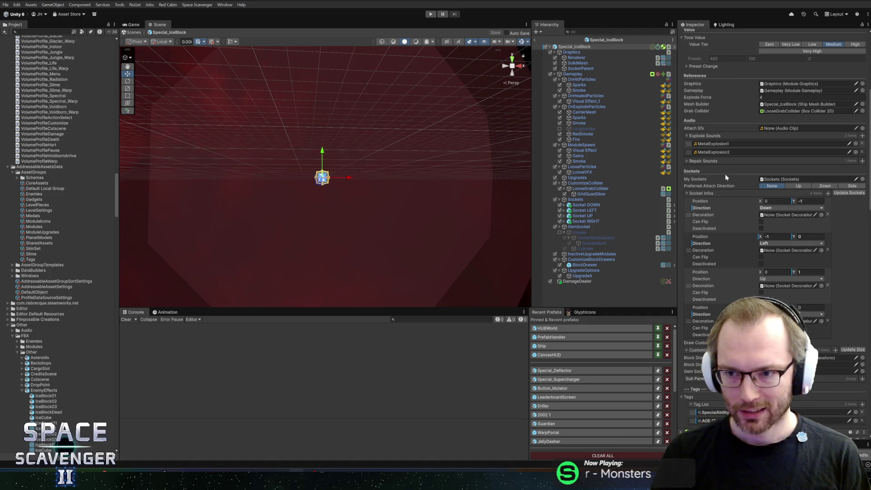
scroll(717, 201, down, 15)
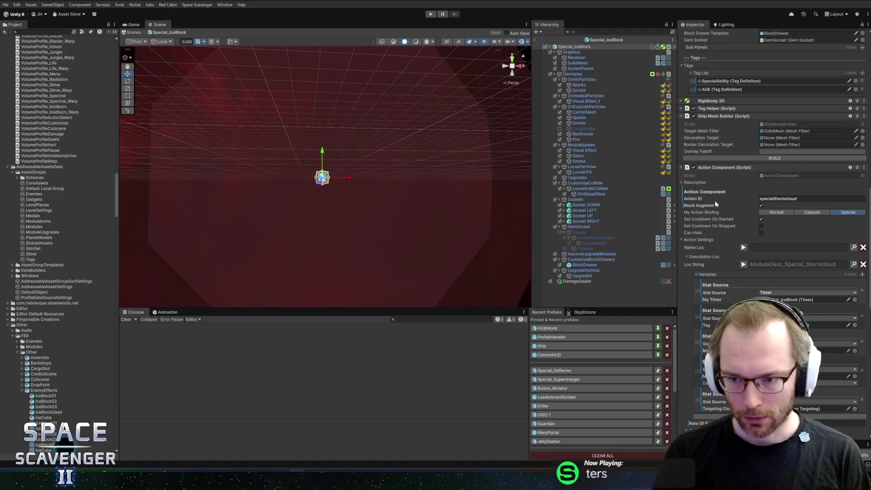
click(744, 265)
scroll(744, 265, down, 3)
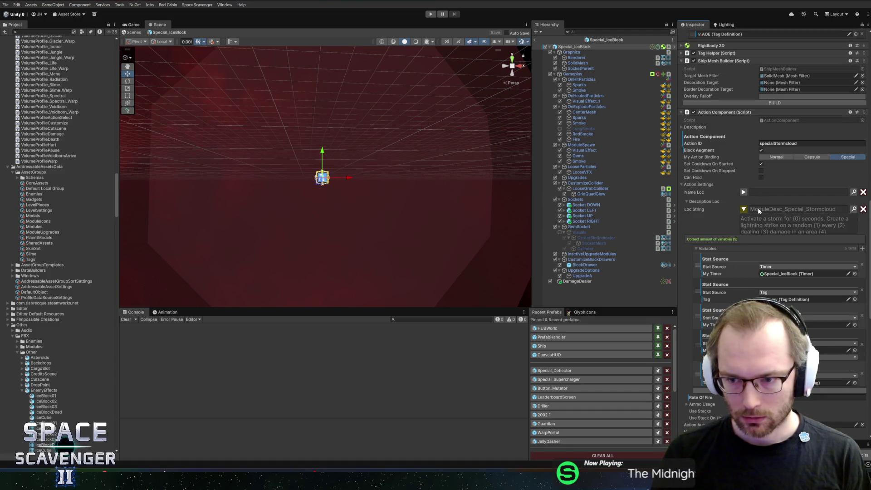
scroll(734, 208, down, 3)
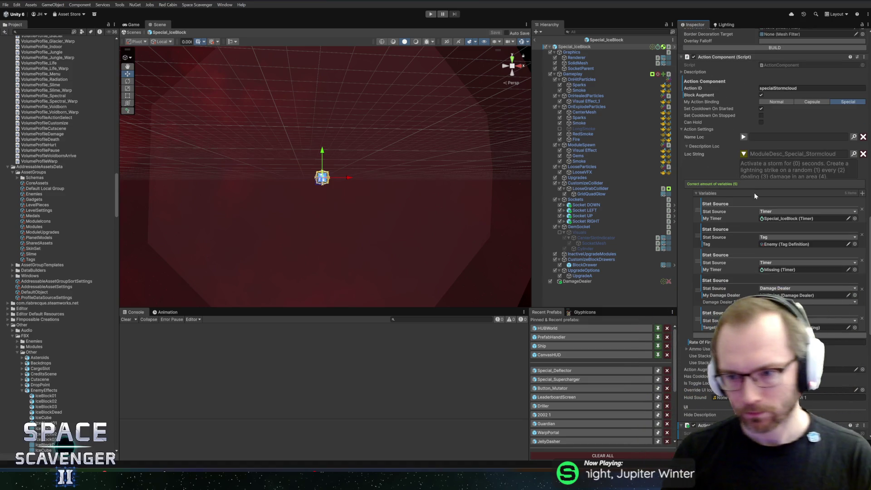
click(802, 219)
scroll(802, 221, down, 12)
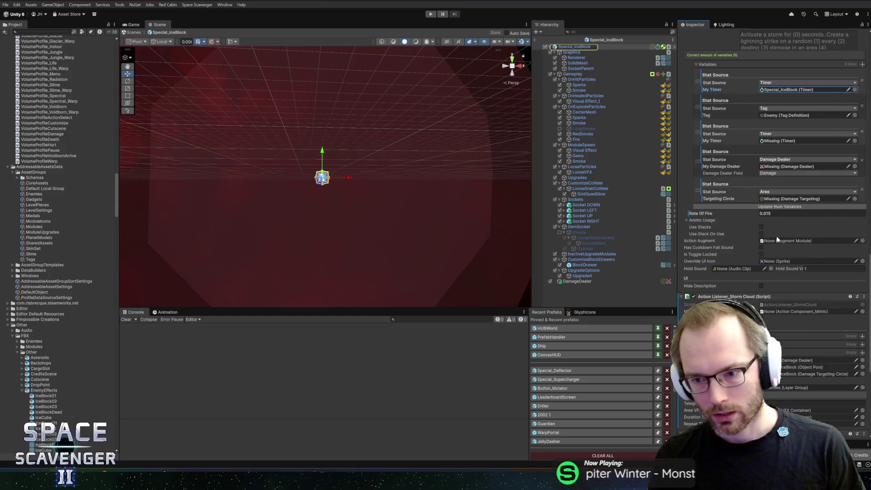
- Inspect the DamageDealer object used by the Storm Cloud listener, then return to the Special_IceBlock root
right_click(749, 261)
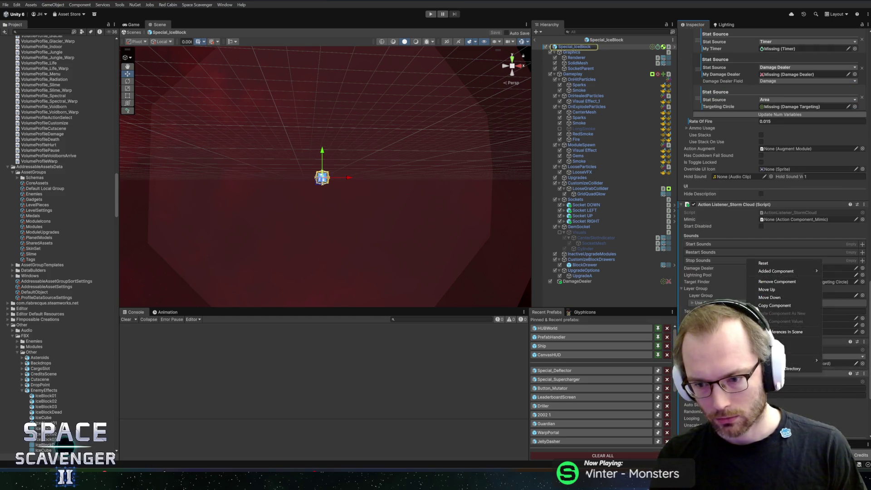
click(774, 282)
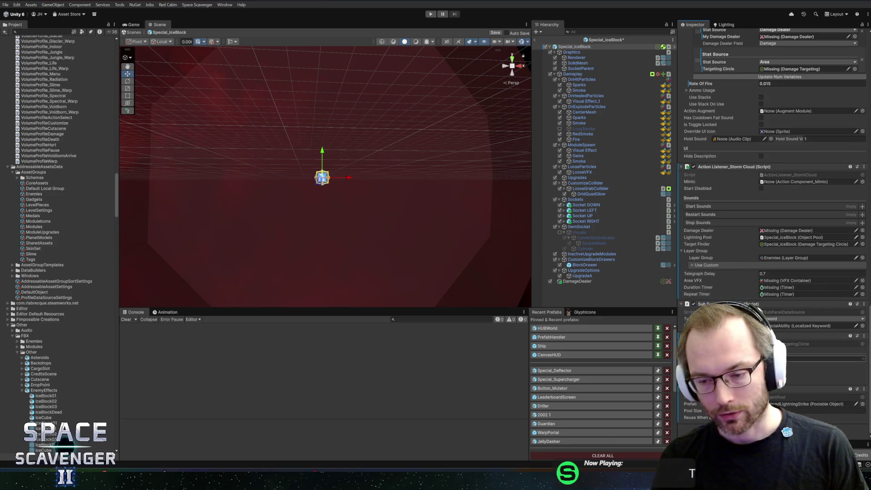
click(590, 281)
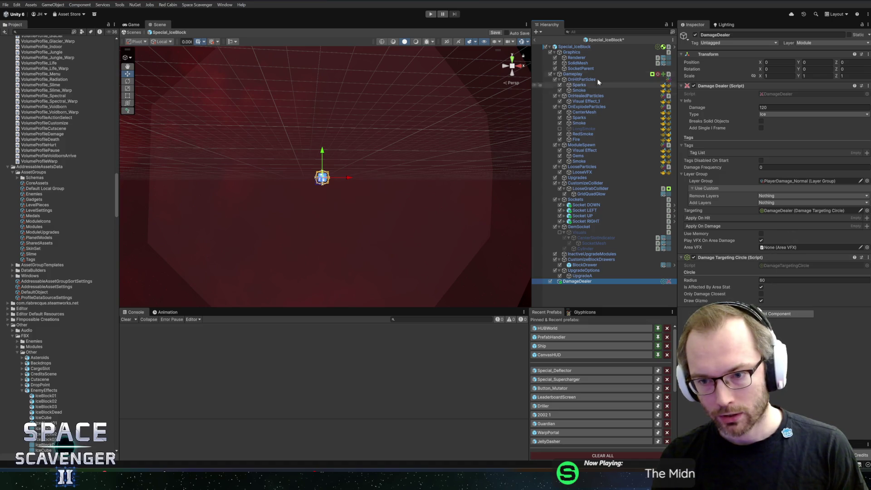
click(574, 47)
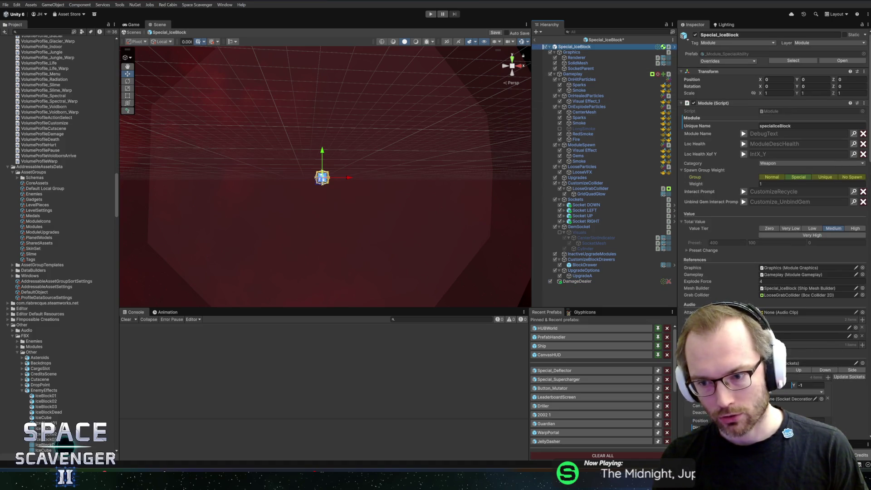
scroll(774, 168, down, 15)
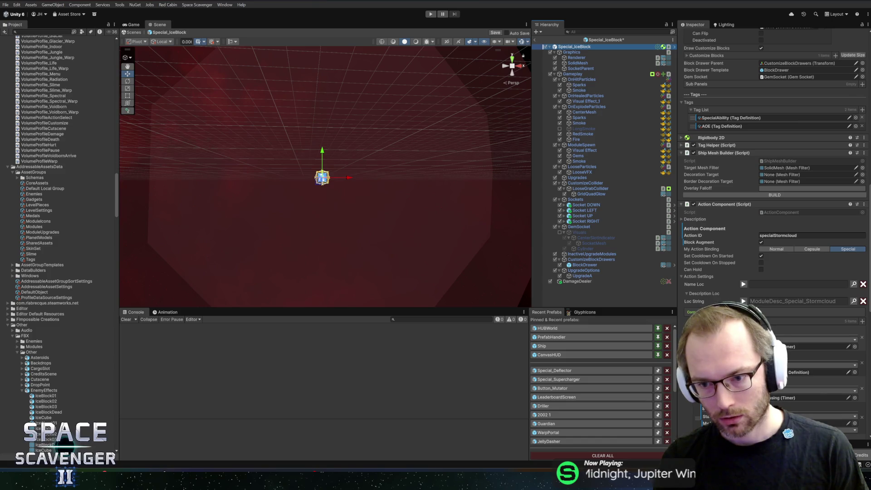
scroll(773, 168, down, 10)
- Open the Action Listener_Storm Cloud script in Rider with Edit Script
right_click(748, 336)
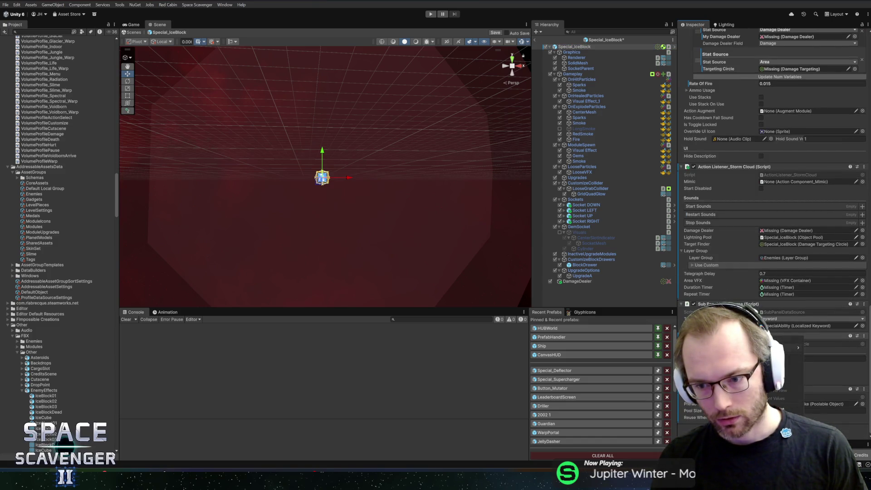
click(781, 363)
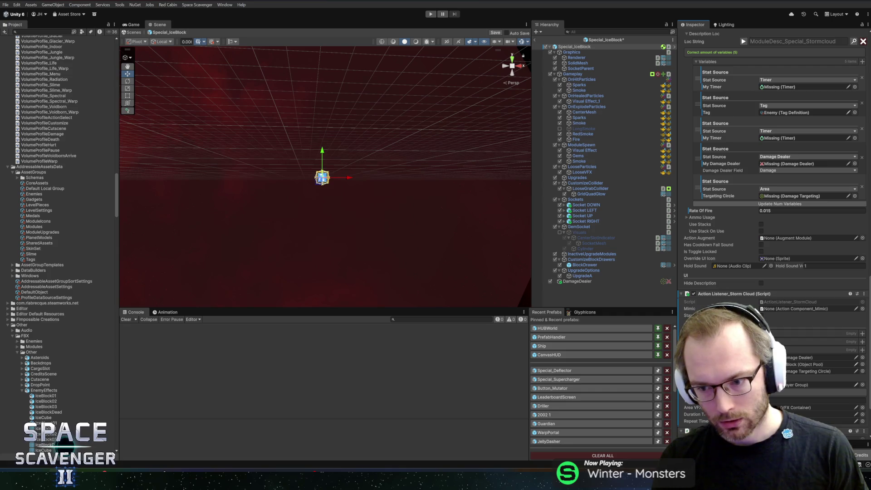
scroll(735, 221, down, 3)
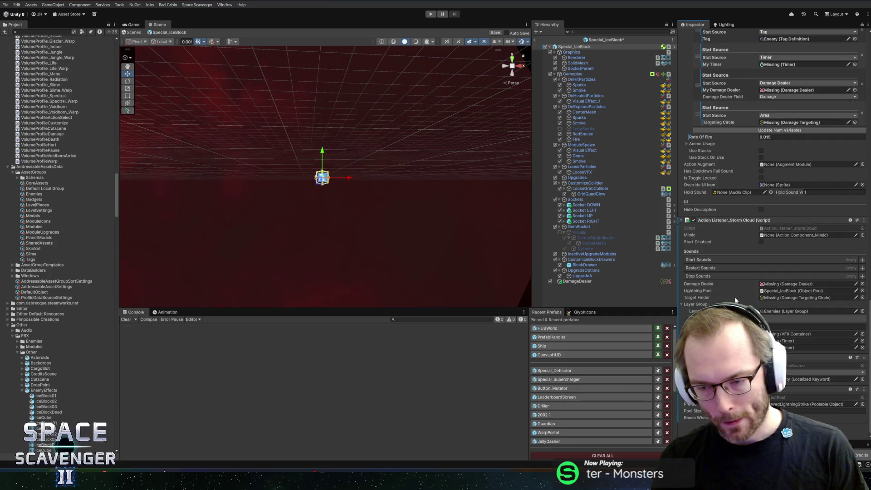
right_click(735, 221)
key(Escape)
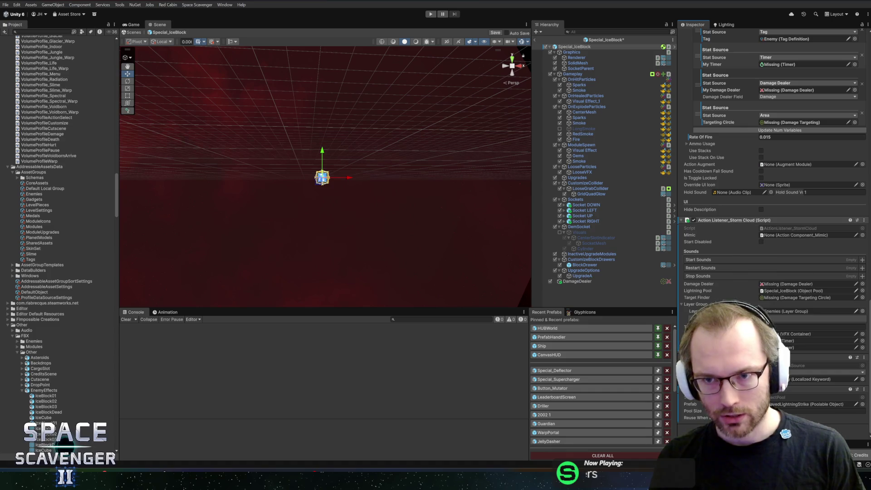
right_click(723, 220)
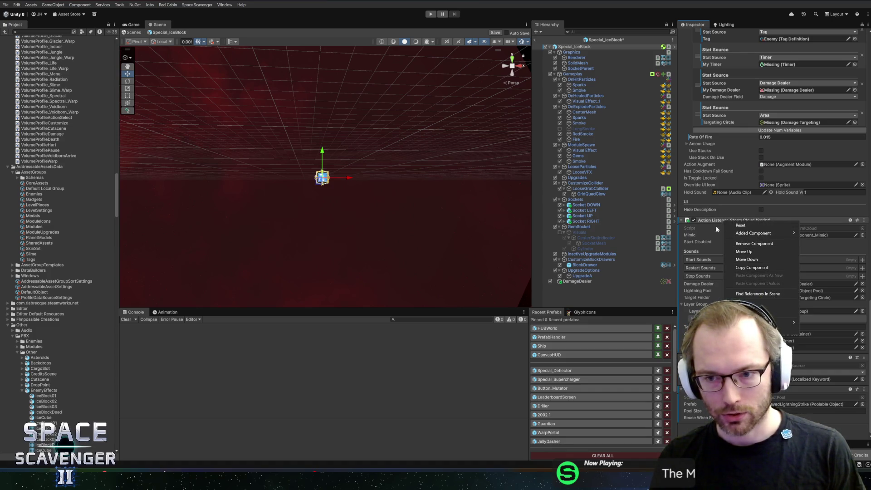
key(Escape)
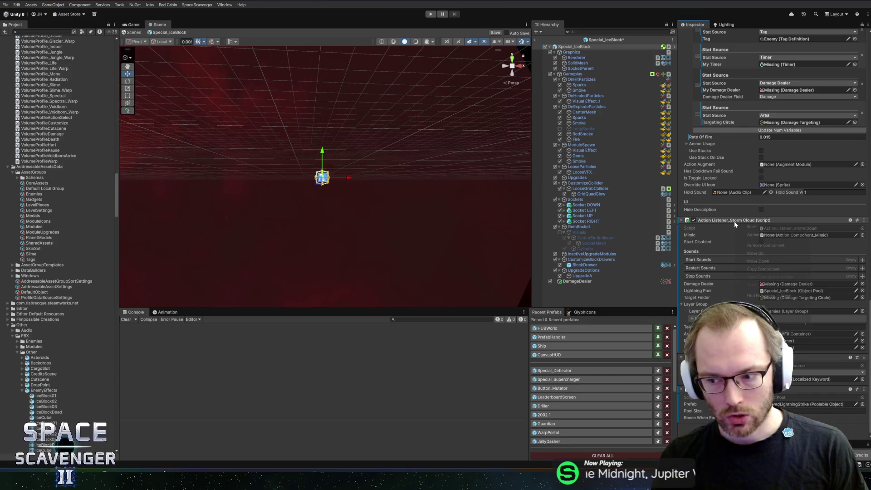
right_click(735, 221)
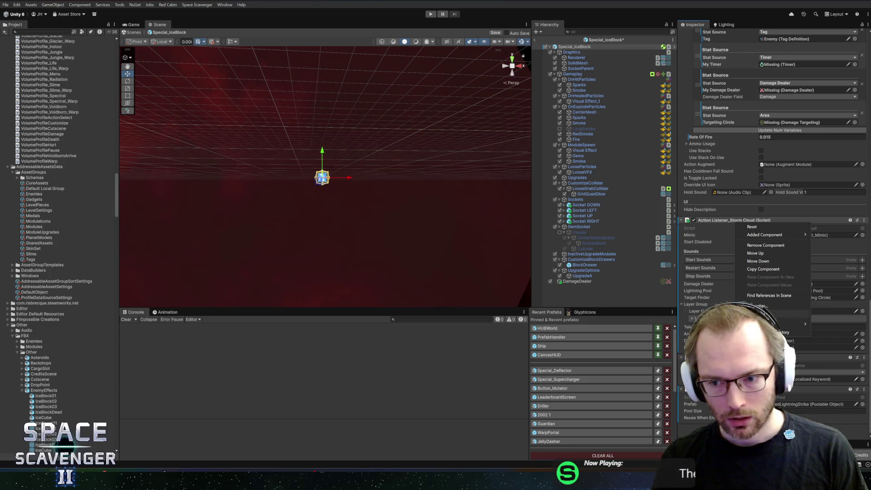
click(767, 314)
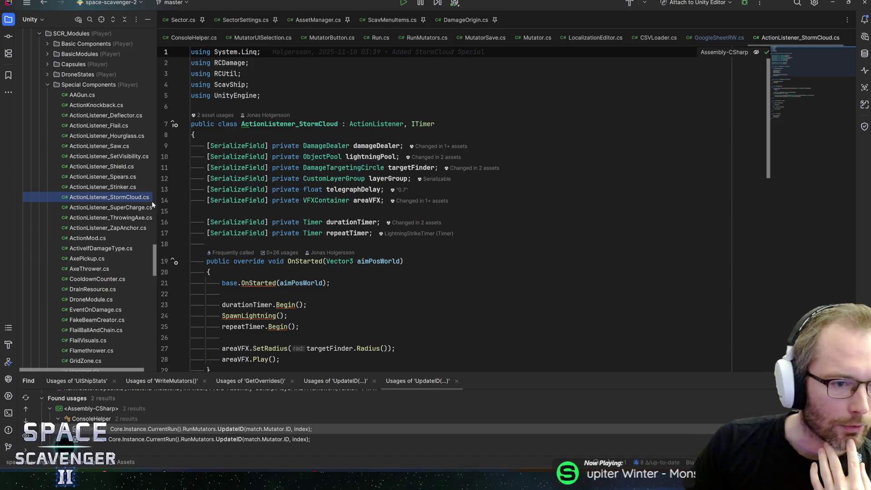
- Open ActionListener_Stinker.cs from Special Components and read its OnStarted and OnHolding damage code
drag(155, 200, 175, 207)
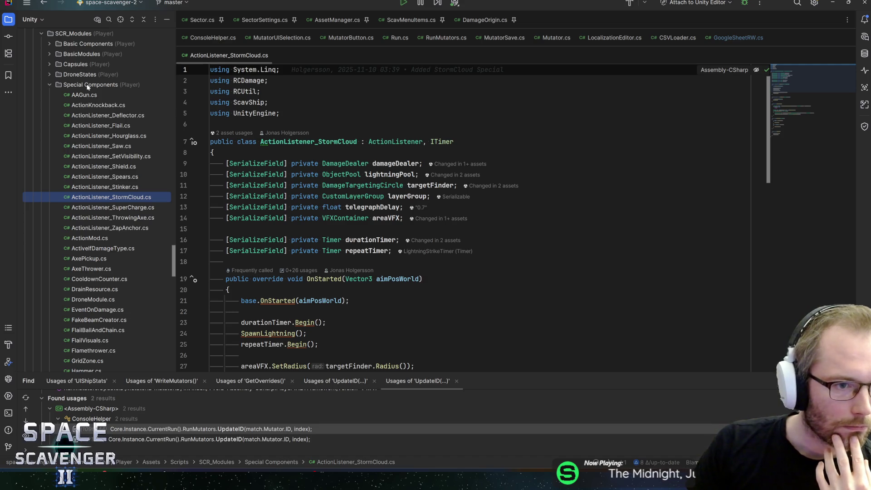
double_click(93, 188)
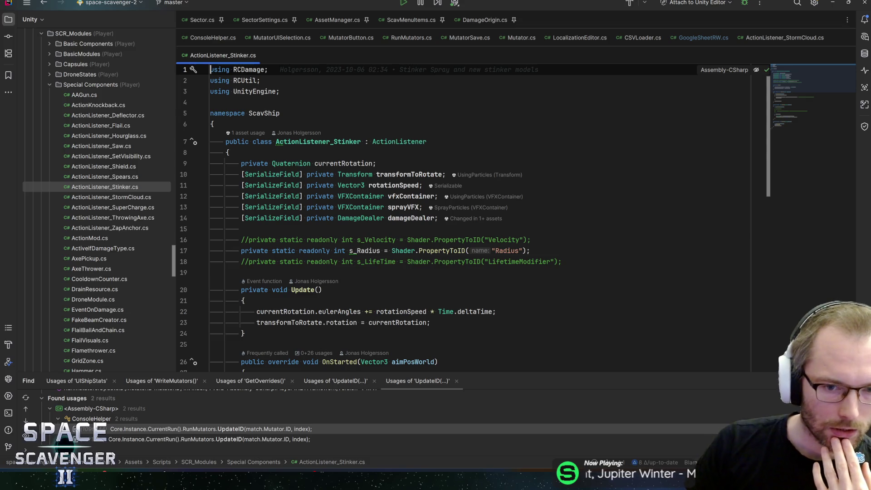
click(272, 229)
scroll(272, 229, down, 5)
scroll(472, 218, up, 5)
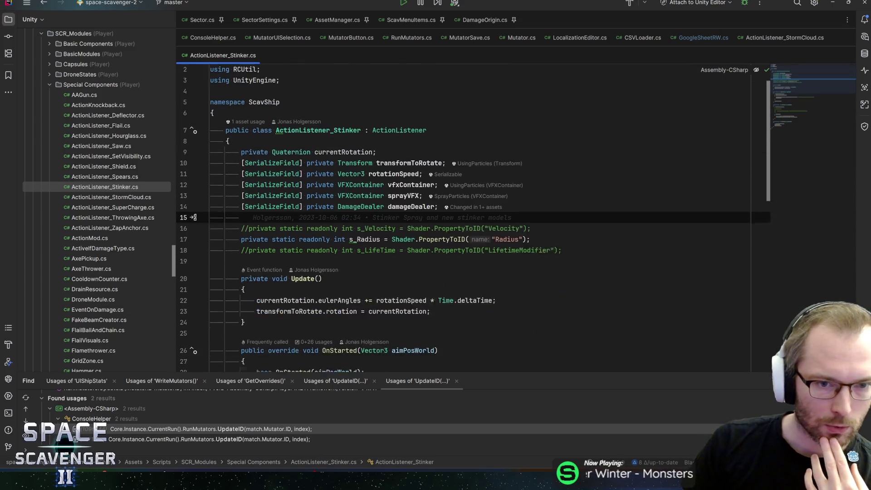
scroll(472, 218, down, 6)
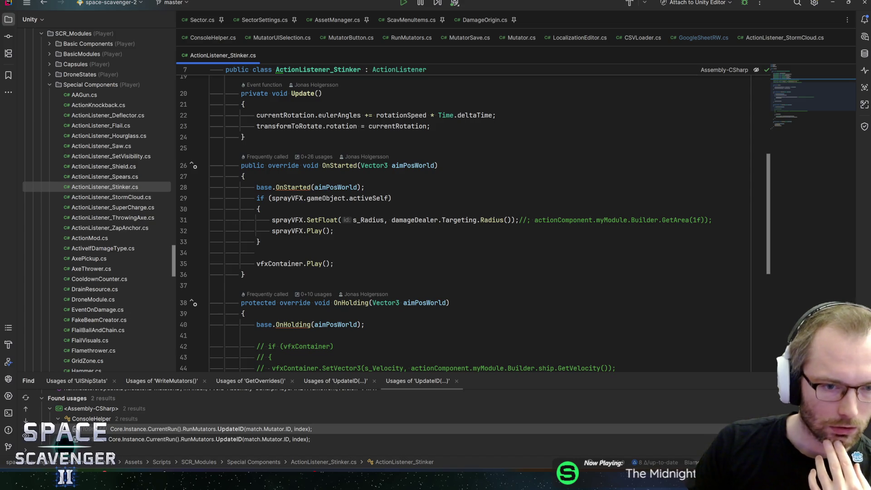
scroll(472, 218, down, 3)
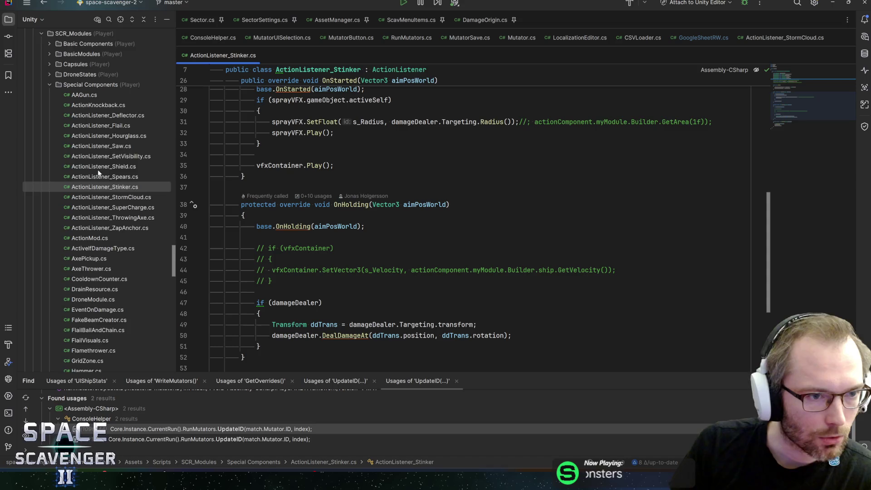
scroll(98, 172, down, 3)
scroll(98, 172, down, 9)
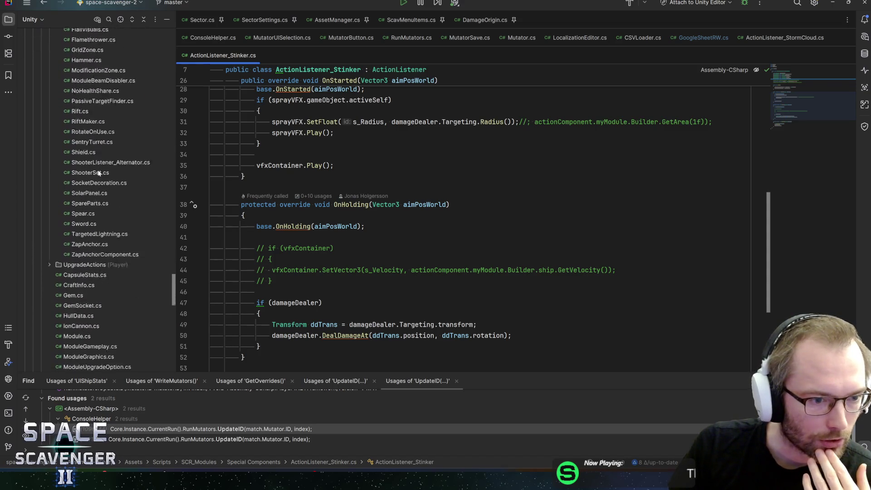
scroll(66, 203, down, 3)
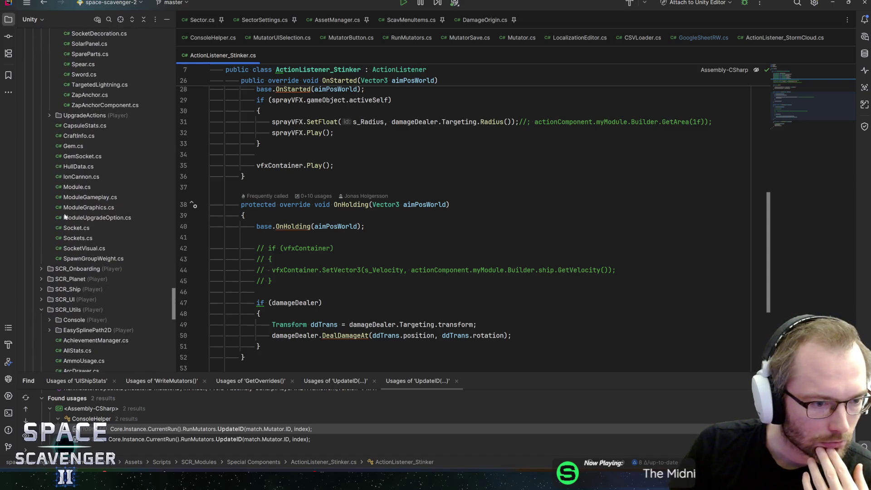
scroll(67, 226, up, 10)
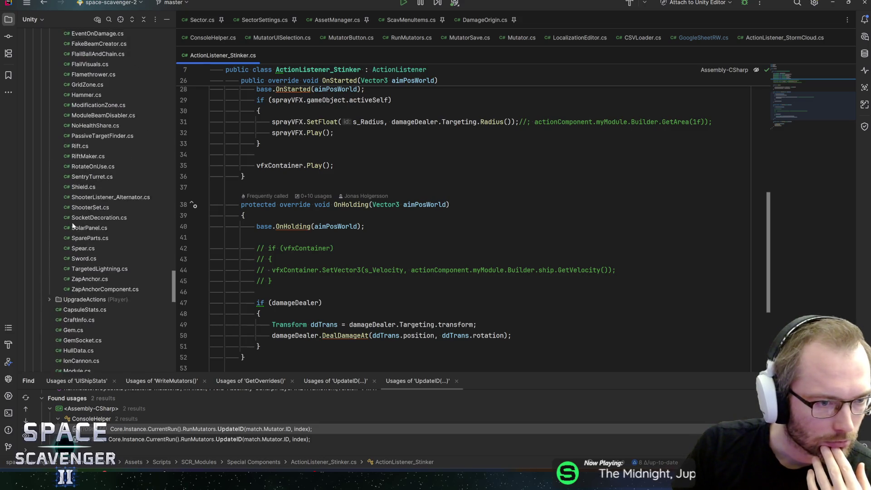
scroll(78, 220, down, 2)
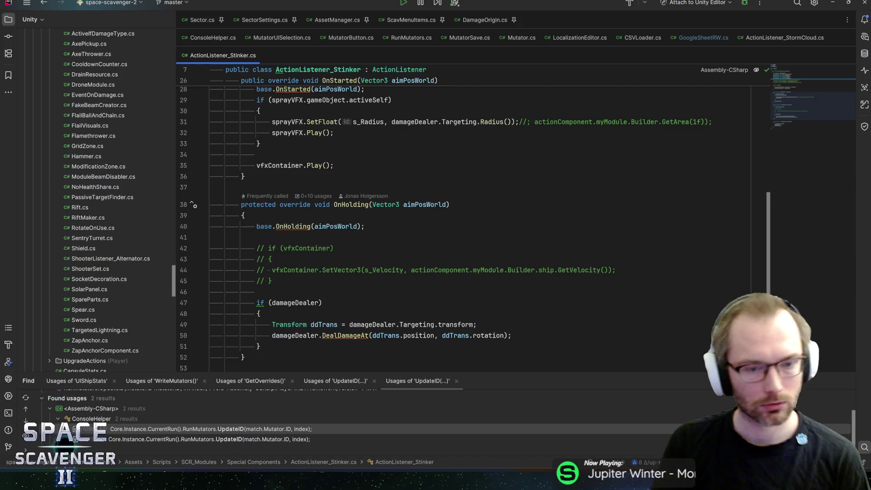
- Open ActionListener_Shooter through a Go to Class search for 'shooter' and locate it in the project tree
key(ctrl+n)
text(shooter)
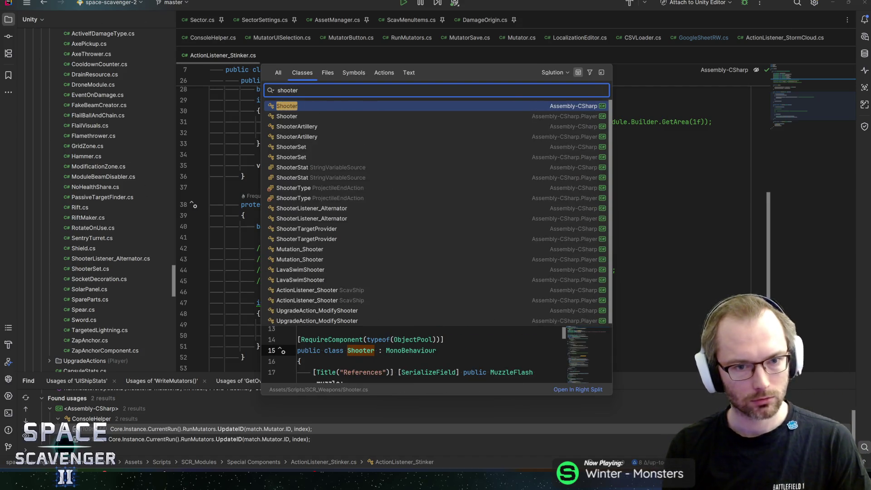
key(Down)
key(Down)
key(Down)
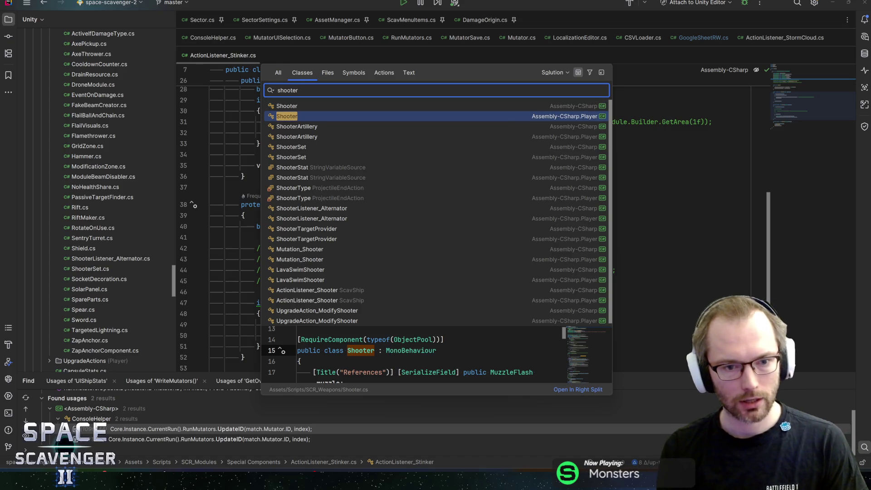
key(Down)
key(Down)
key(Down)
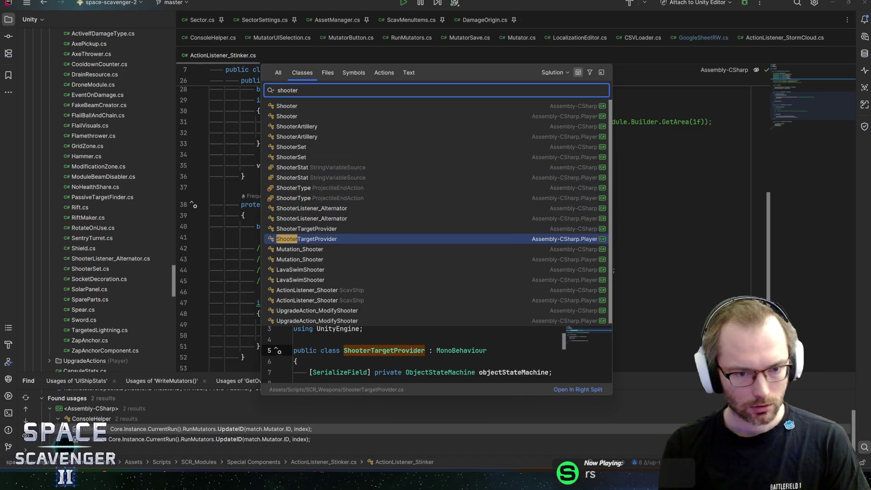
key(Return)
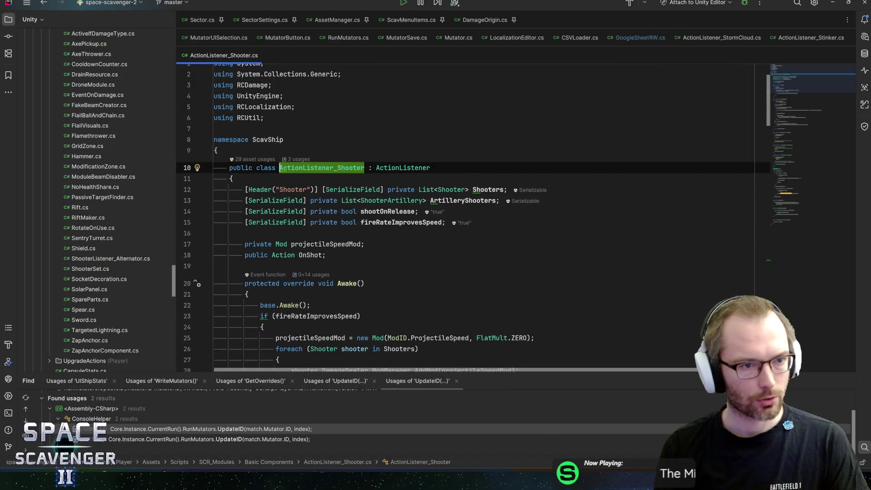
click(121, 21)
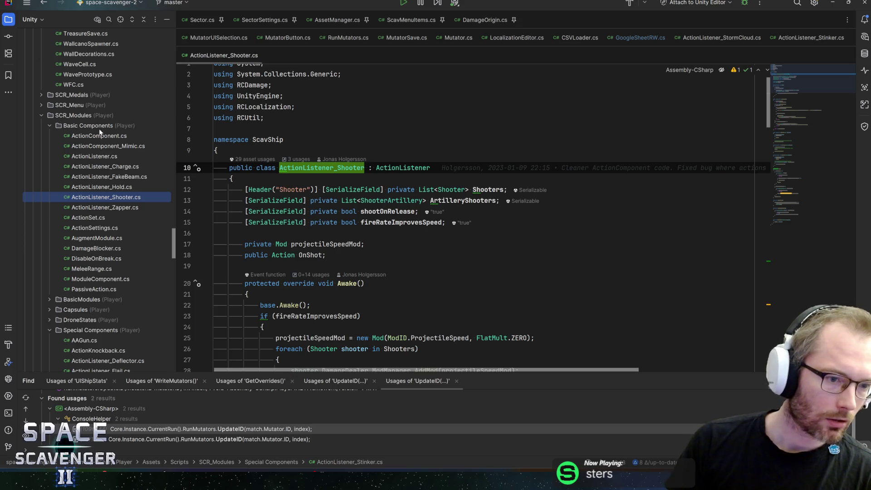
- Browse the folder and select ActionListener_Deflector.cs to begin a multi-selection
scroll(101, 134, down, 5)
scroll(104, 139, up, 4)
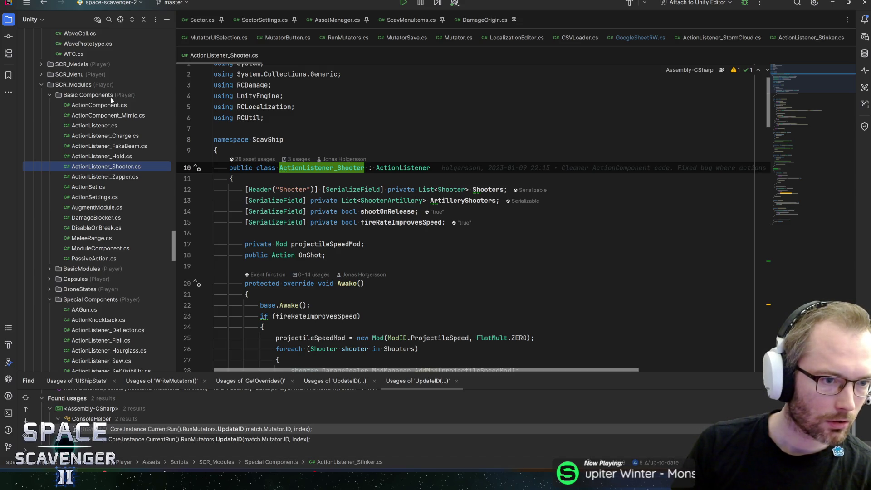
scroll(111, 100, down, 2)
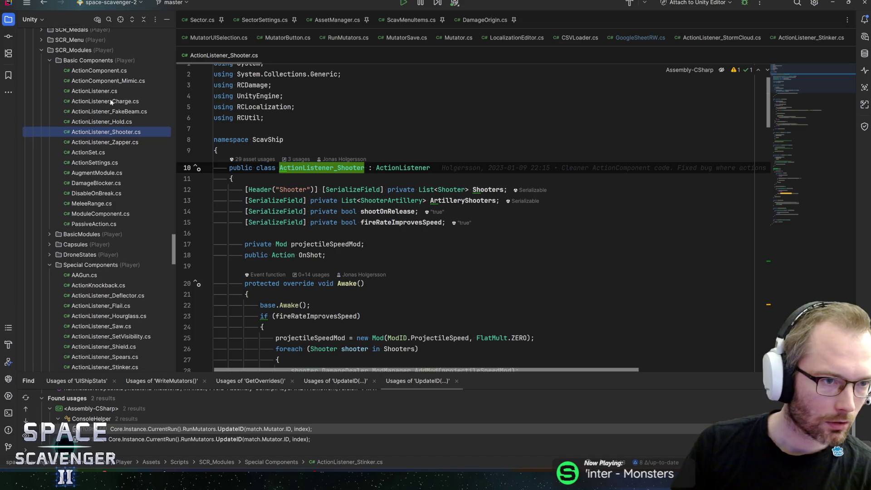
scroll(109, 182, down, 2)
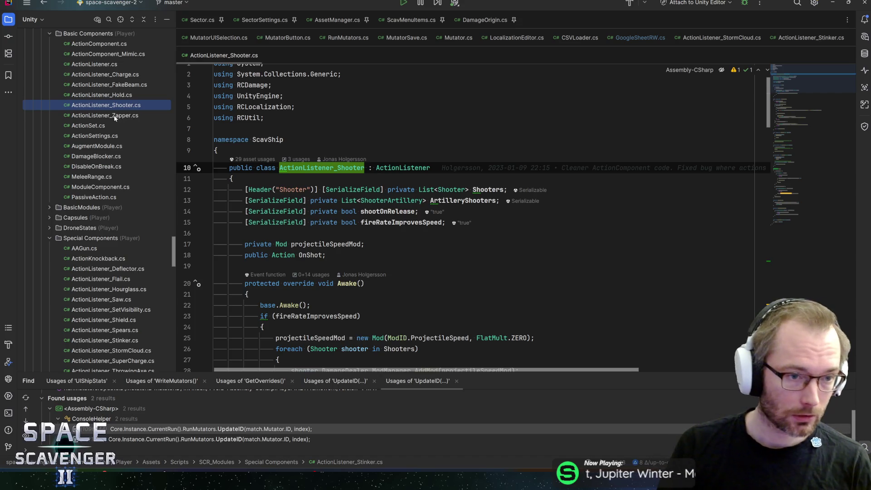
click(114, 268)
scroll(111, 318, down, 2)
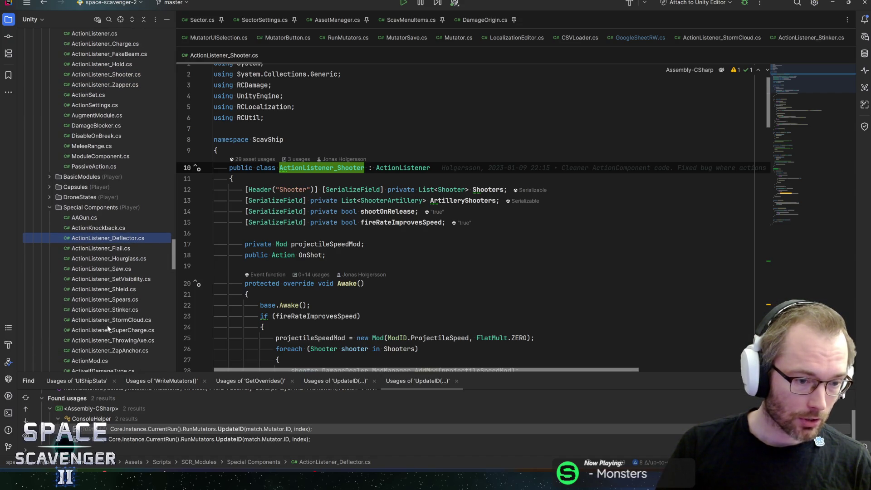
- Move the 12 ActionListener scripts, Deflector through ZapAnchor, into Basic Components
shift+click(89, 352)
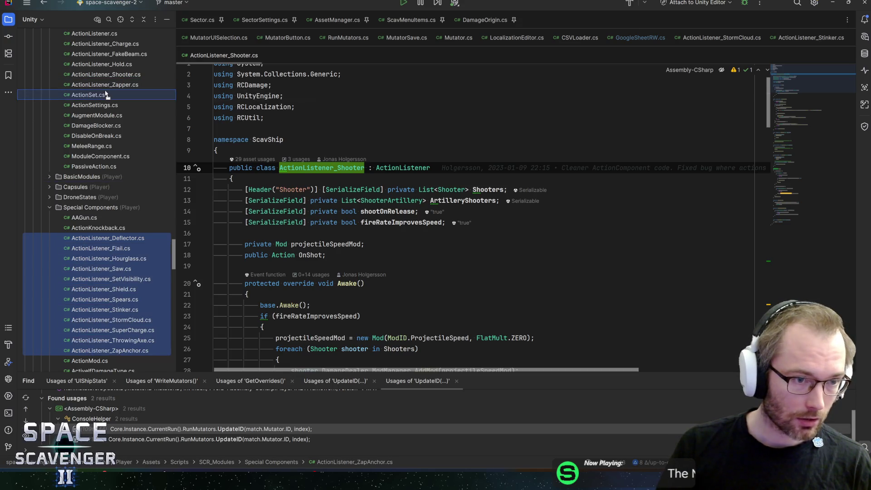
drag(104, 92, 107, 94)
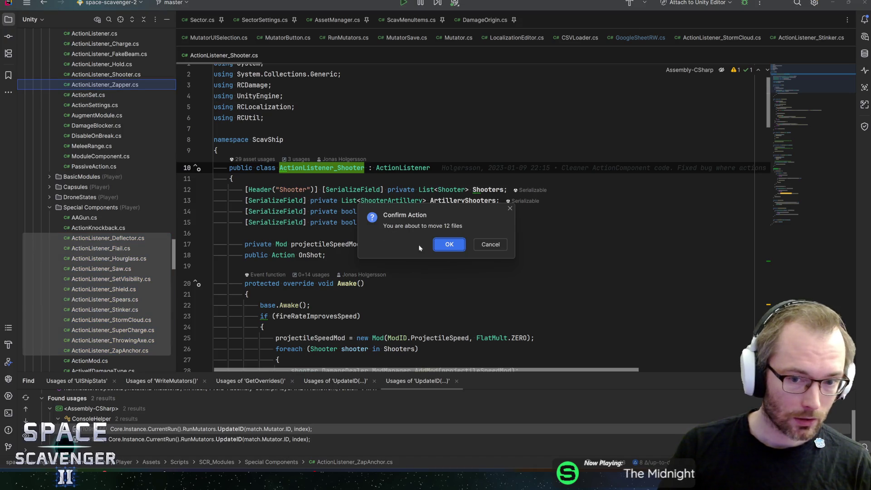
click(447, 245)
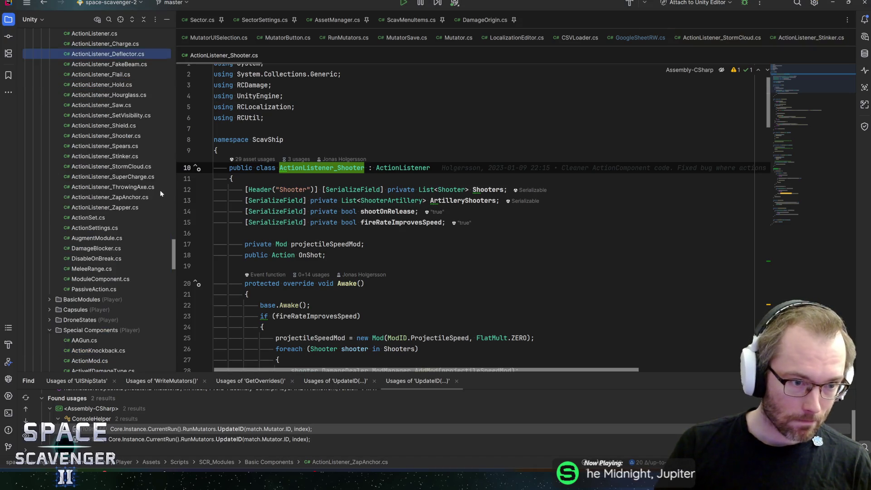
scroll(111, 195, up, 2)
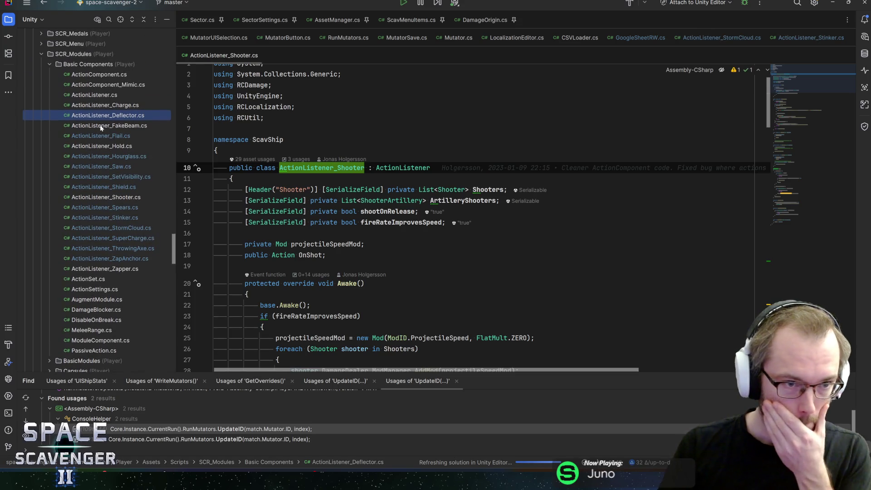
- Create a new MonoBehaviour Unity script ActionListener_InstantDamage in Basic Components
click(78, 65)
right_click(79, 66)
mouse_move(98, 68)
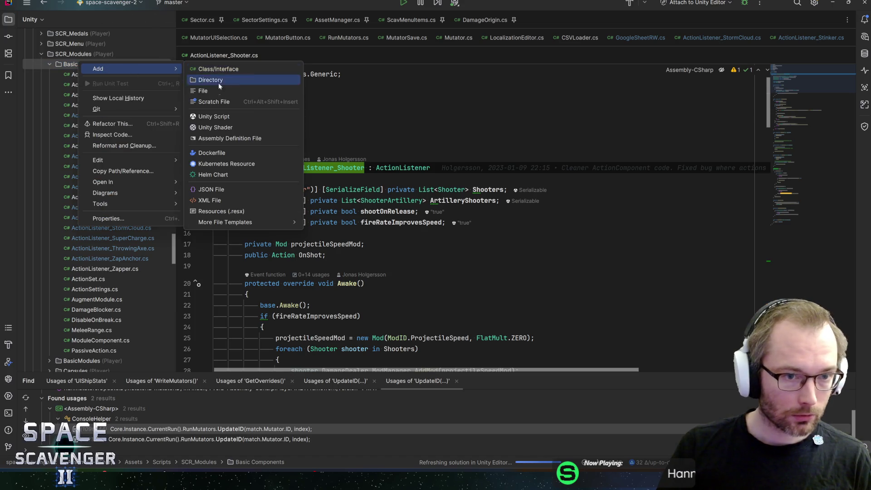
click(215, 118)
text(ActionListener_InstantDamage)
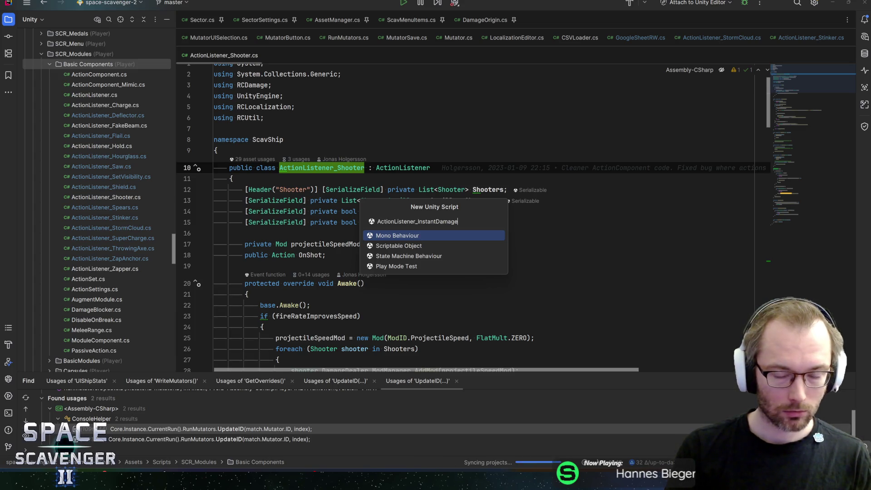
key(Return)
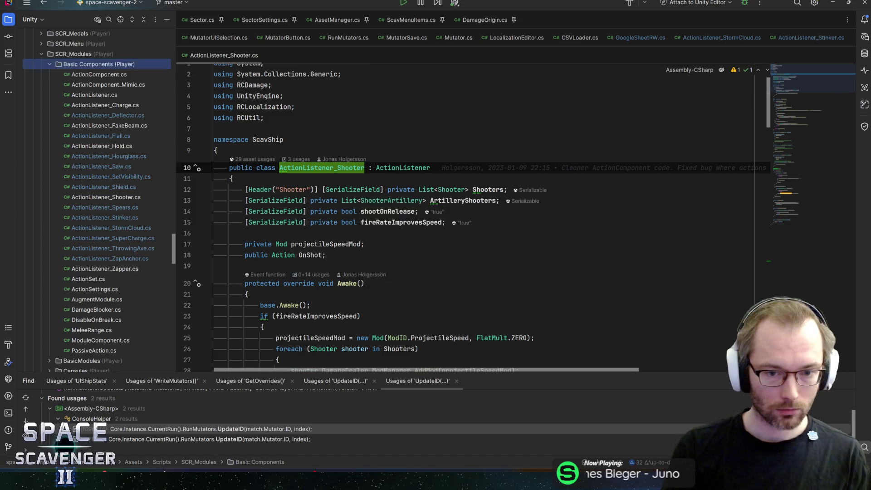
- Change the class's base from MonoBehaviour to ActionListener
key(Up)
key(End)
key(ctrl+shift+Left)
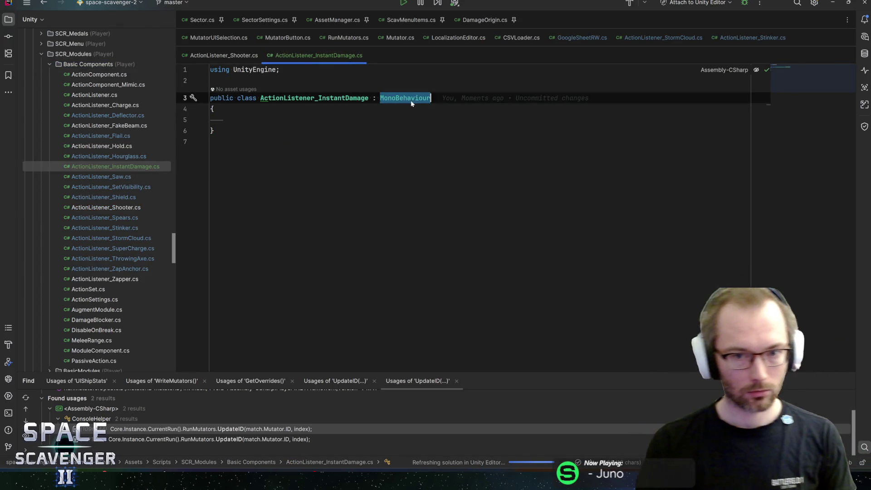
text(ActionList)
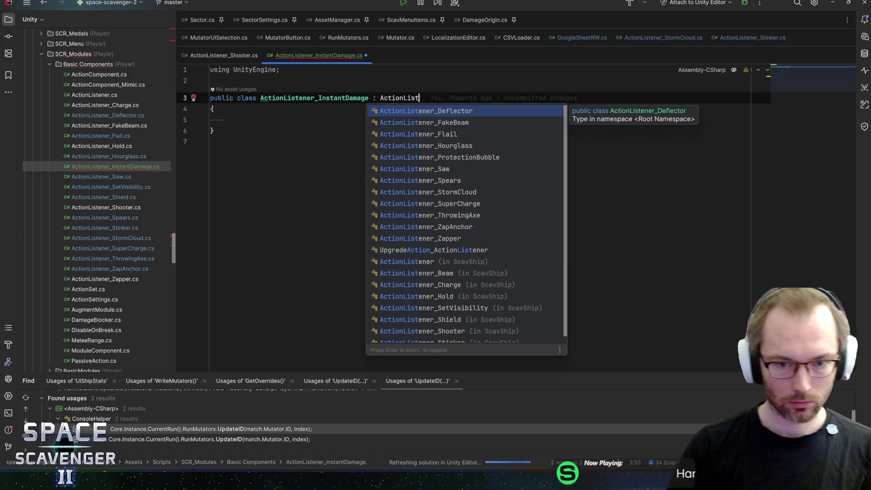
text(ener)
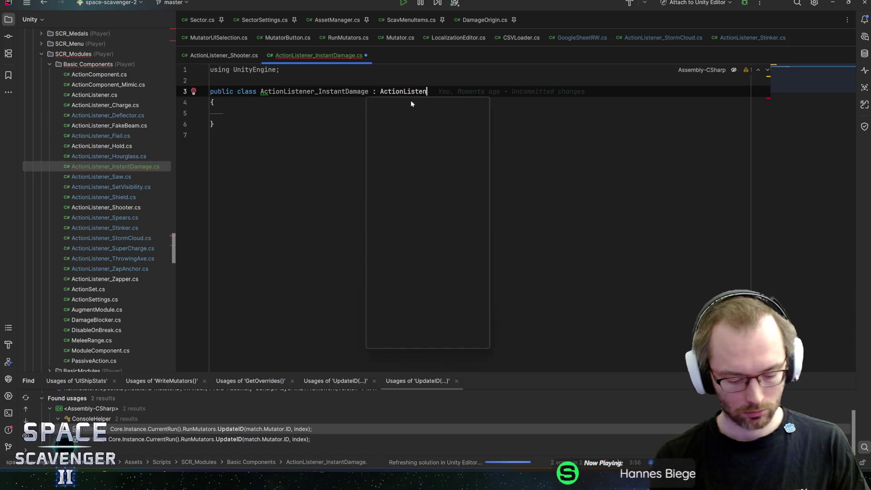
key(Return)
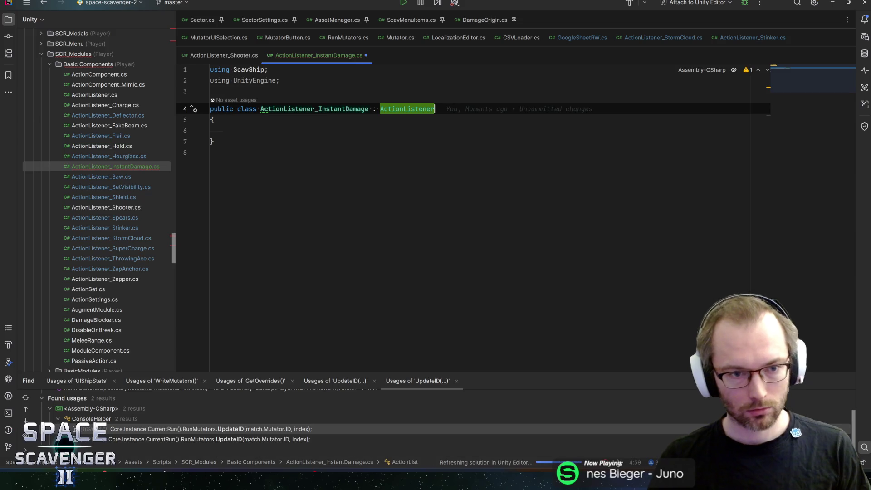
- Wrap the class inside a new ScavShip namespace
key(ctrl+alt+Return)
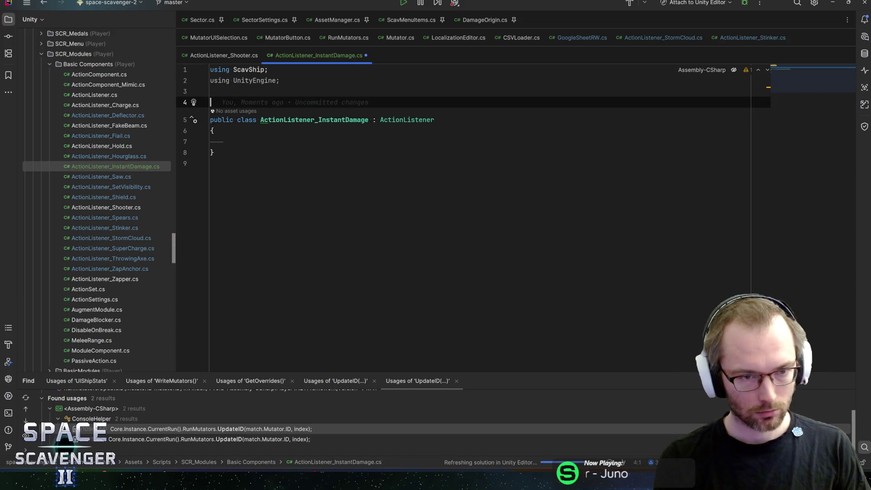
text(namespace Scav)
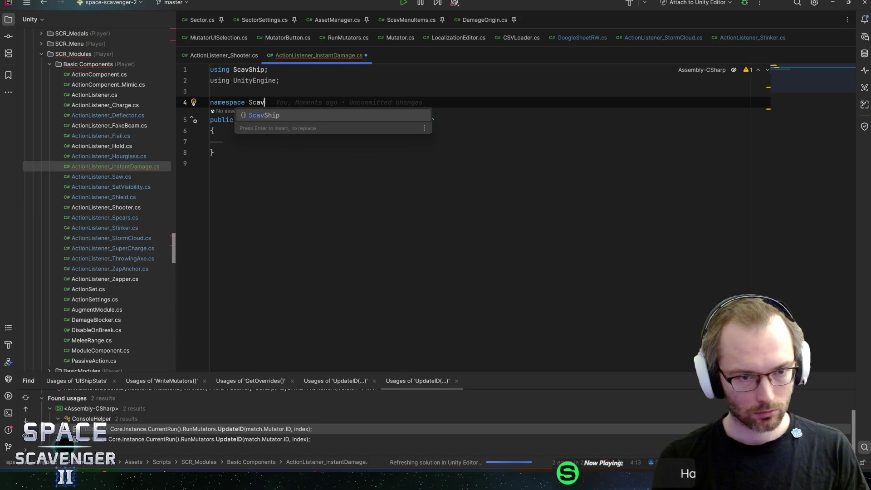
key(Return)
text({)
key(Return)
key(Down)
key(Down)
key(Down)
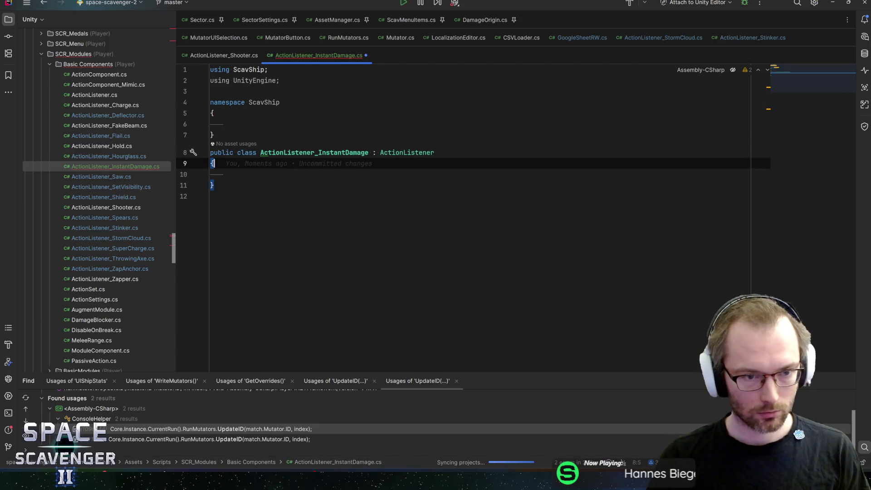
key(Up)
key(Up)
key(Down)
key(shift+Down)
key(shift+Down)
key(shift+Down)
key(shift+End)
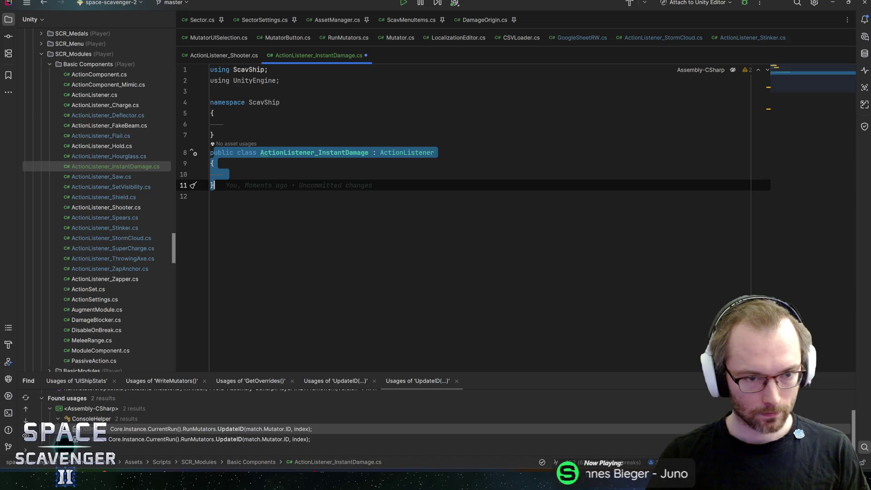
key(ctrl+shift+Up)
key(Escape)
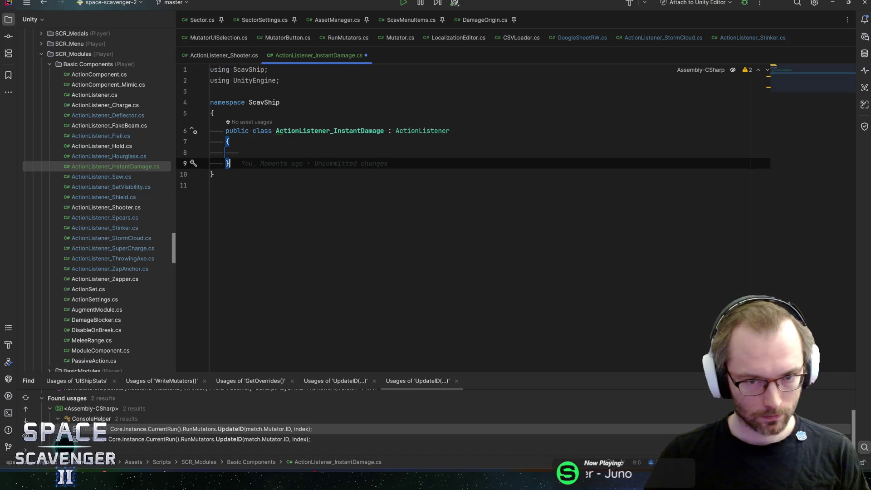
- Save the script and glance at ActionListener_Shooter for reference
click(241, 152)
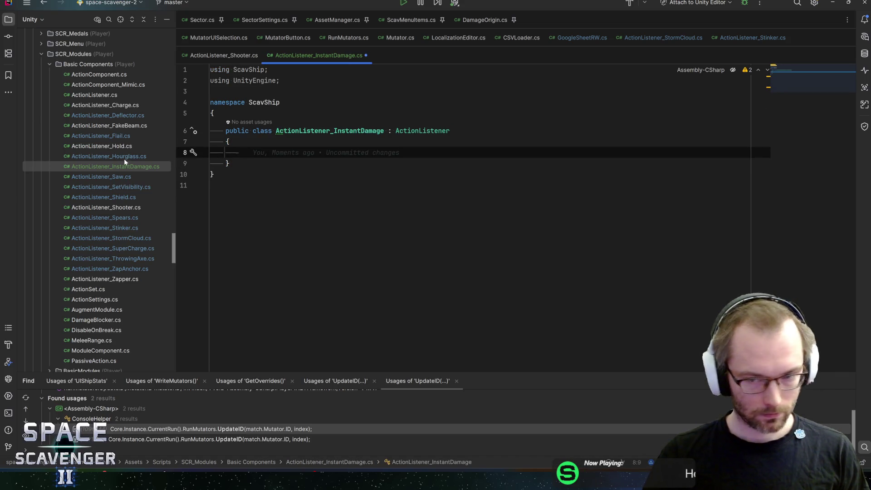
key(ctrl+s)
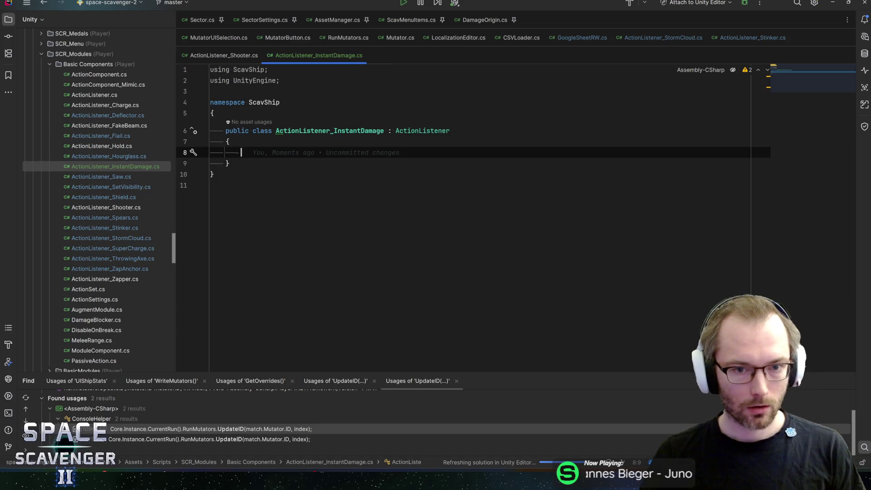
click(225, 55)
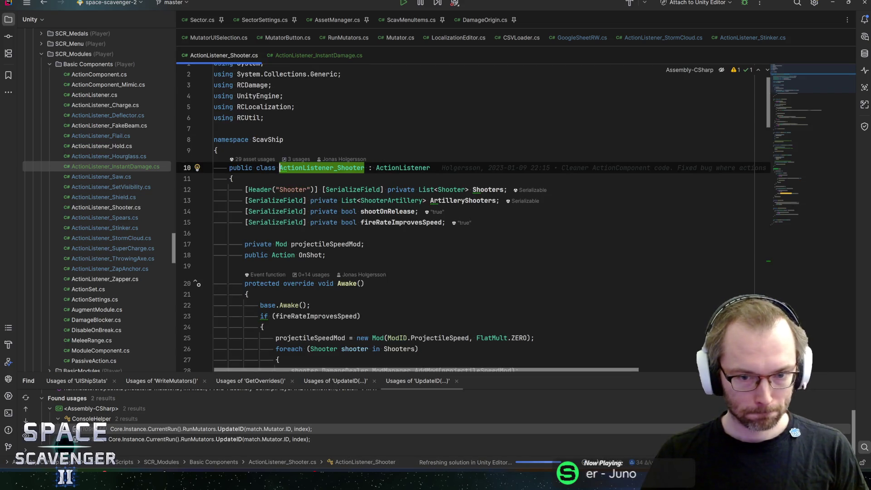
click(317, 55)
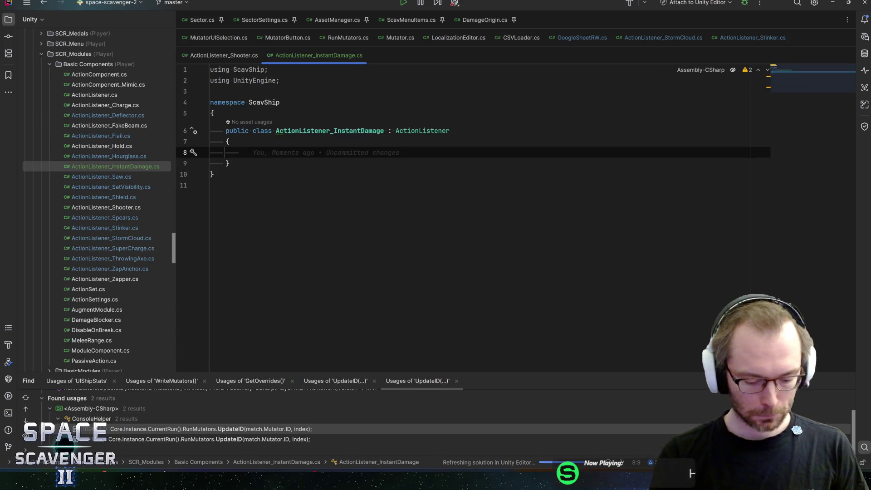
- Add a [SerializeField] DamageDealer damageDealer field to the class
text(ser)
key(Return)
text(dam)
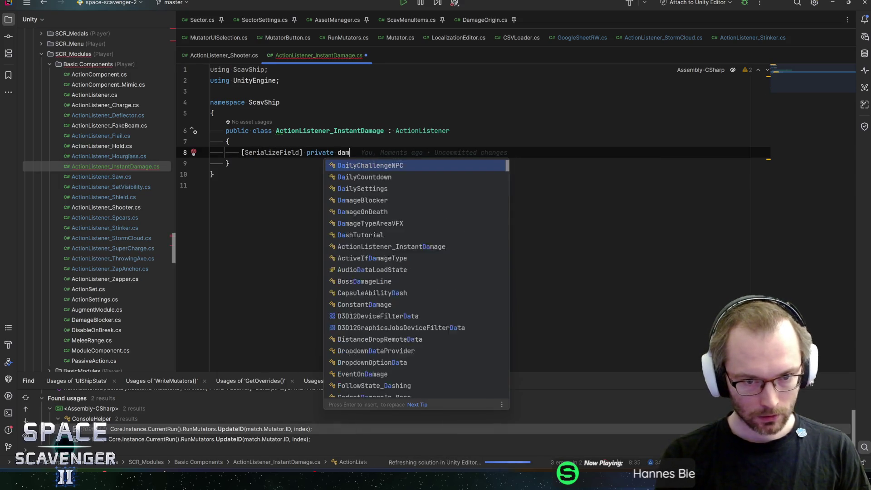
text(ageDeal)
key(Down)
key(Down)
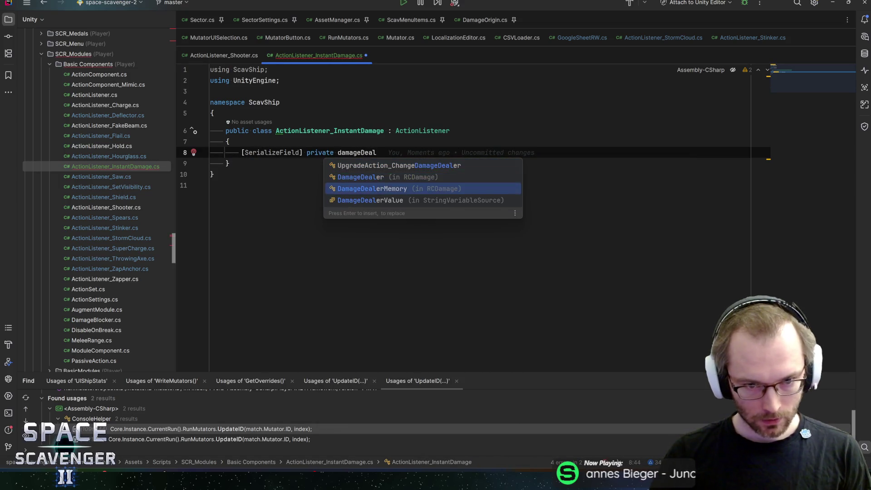
key(Up)
key(Return)
text(damageD)
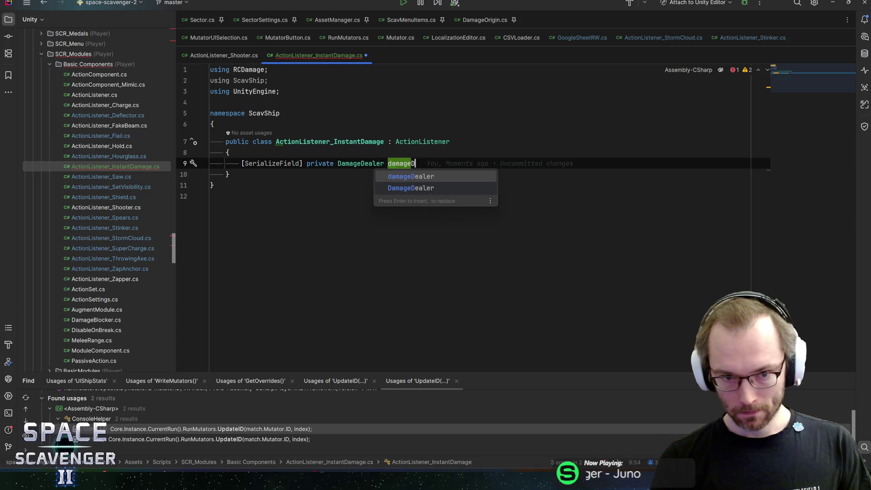
key(Return)
text(;)
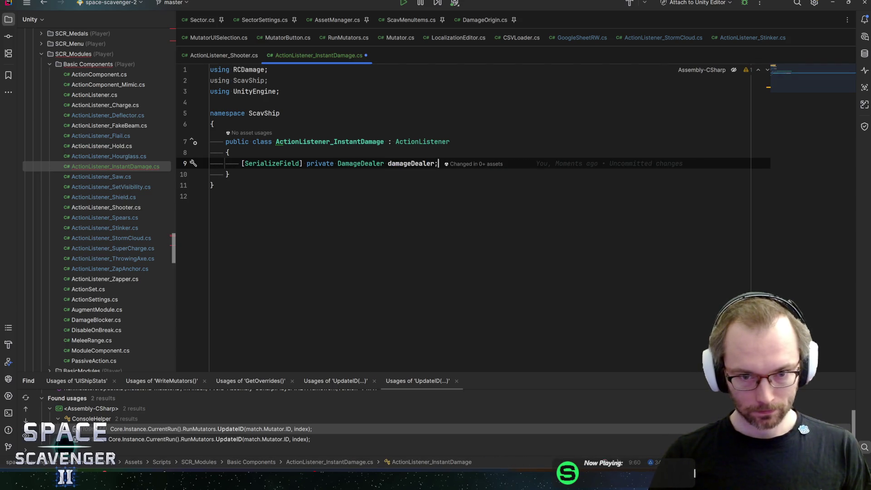
key(Return)
key(Return)
key(Return)
key(BackSpace)
key(BackSpace)
key(ctrl+s)
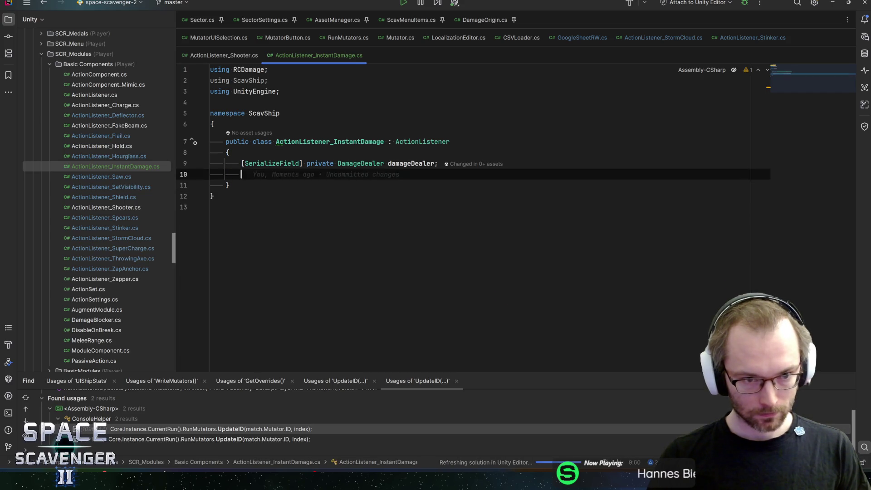
- Override OnStarted to call damageDealer.DealDamageAt(transform.position, transform.rotation) and save
key(Return)
text(onstarted)
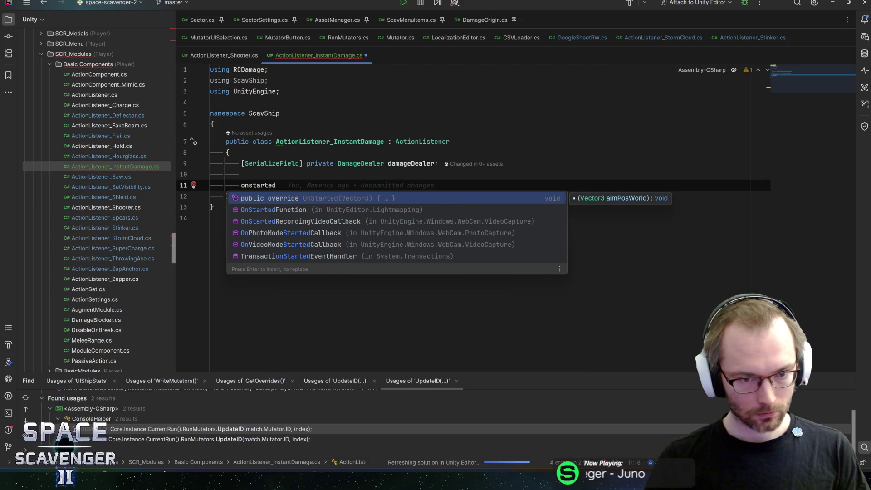
key(Return)
text(damageDealer.dealdamag)
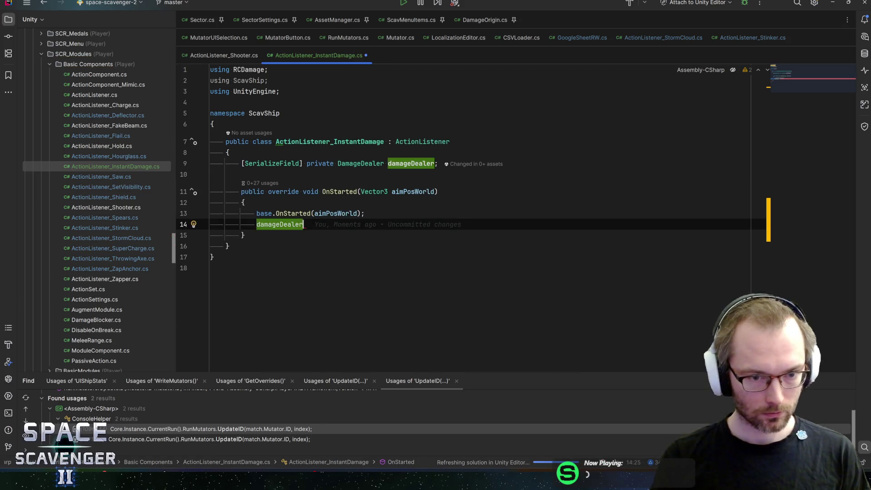
key(Return)
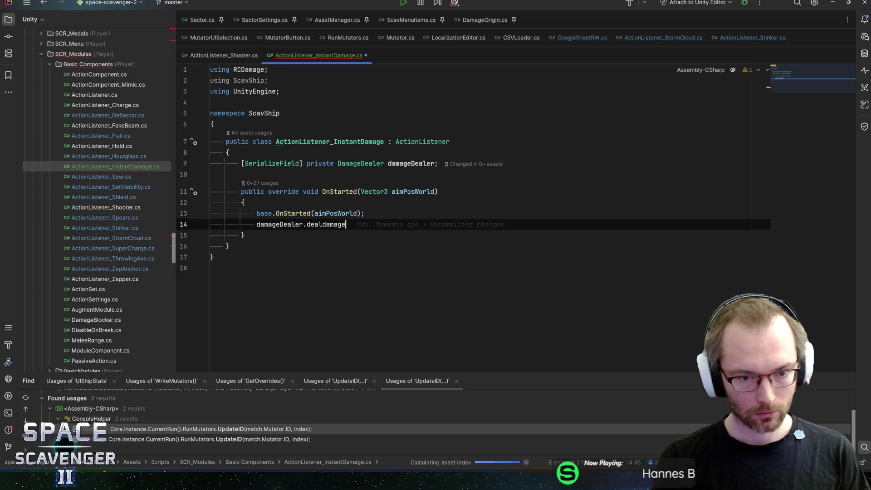
text(transform.)
text(pos)
key(Return)
text(, transform.ro)
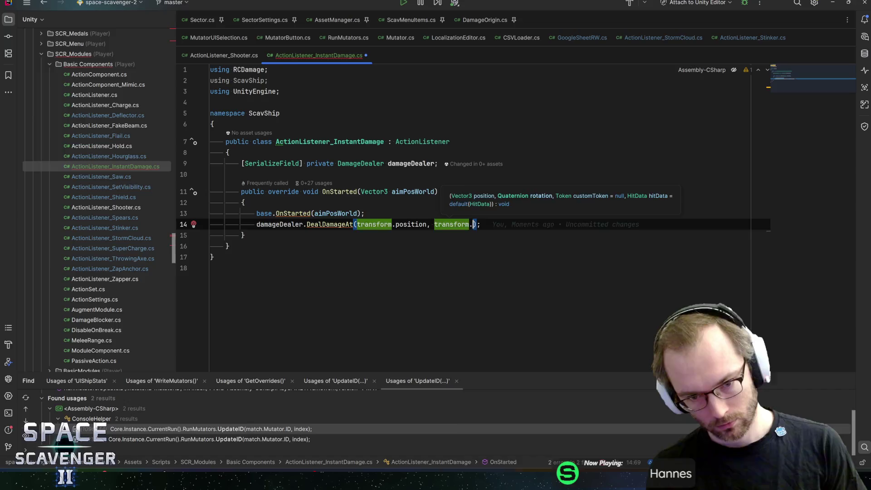
key(Return)
key(ctrl+s)
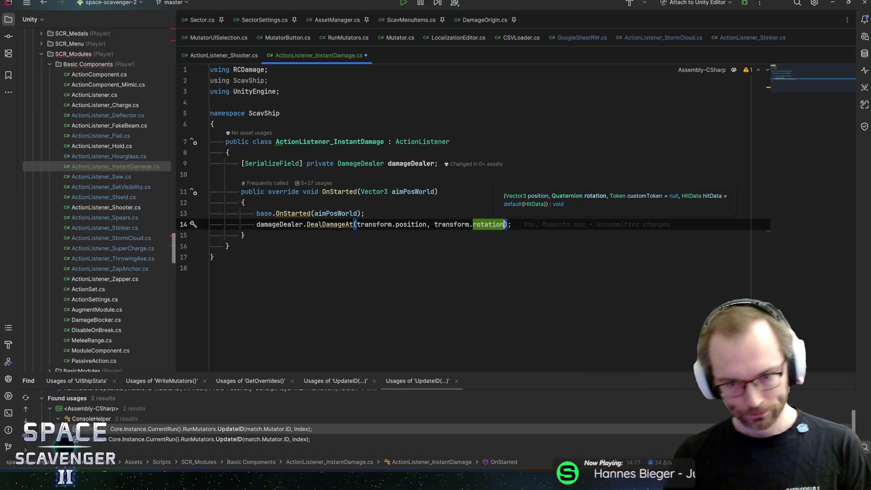
key(End)
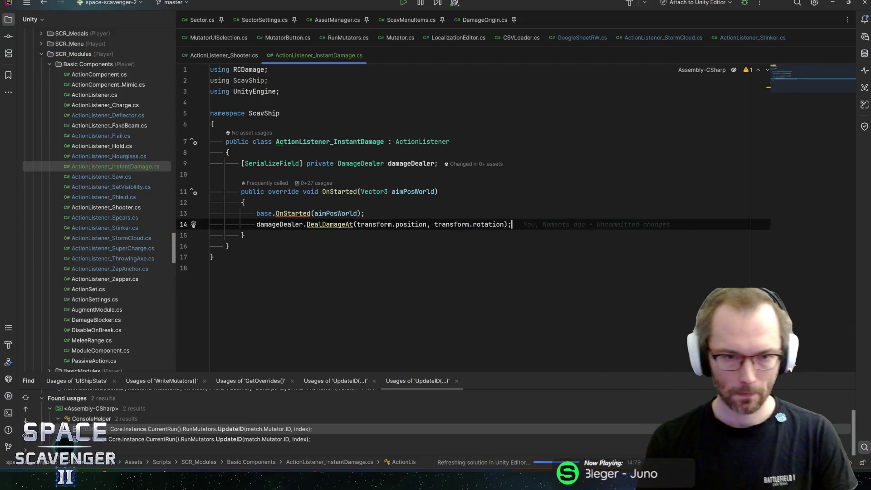
key(Up)
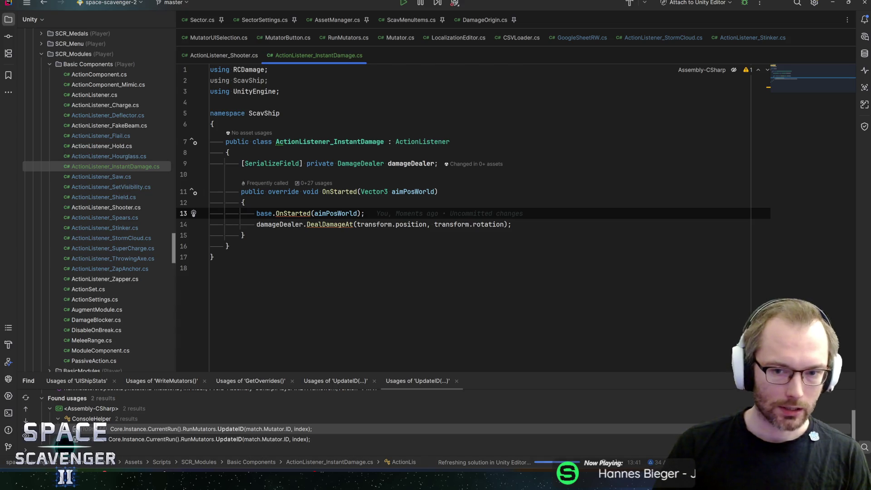
- Review the OnStarted override against the ActionListener_Shooter.cs code
key(Down)
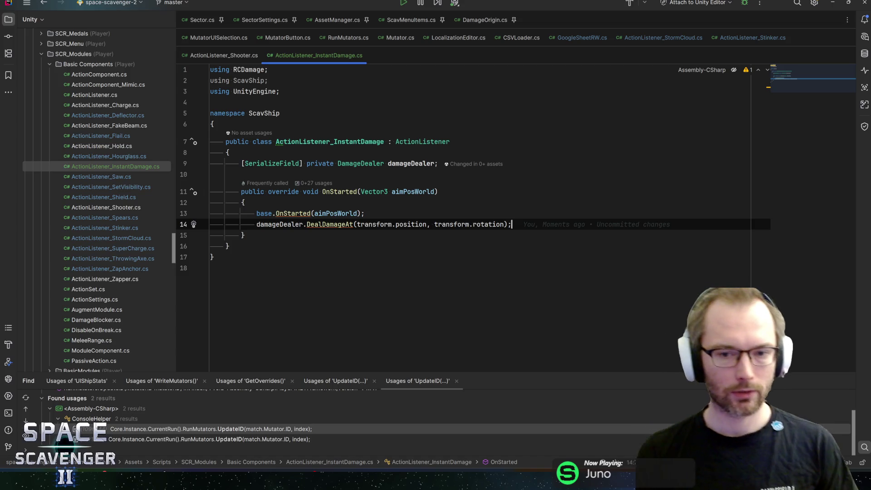
key(Up)
key(Up)
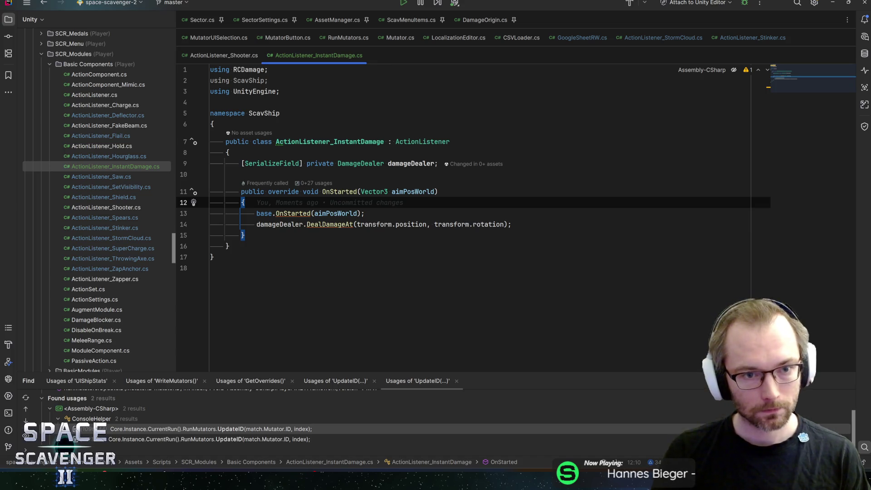
key(Down)
key(End)
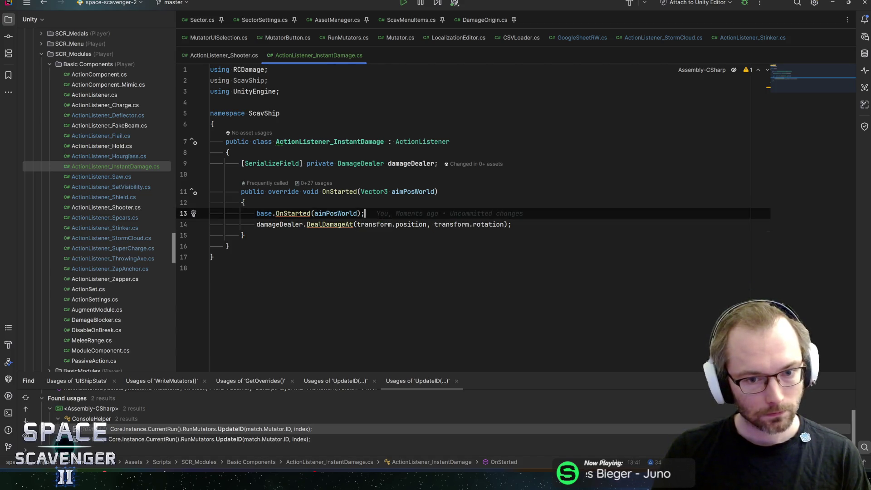
click(222, 55)
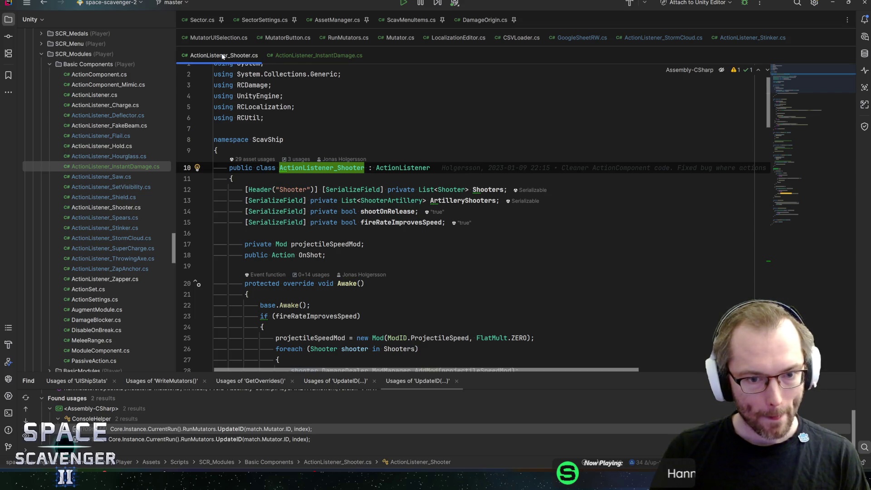
key(ctrl+Tab)
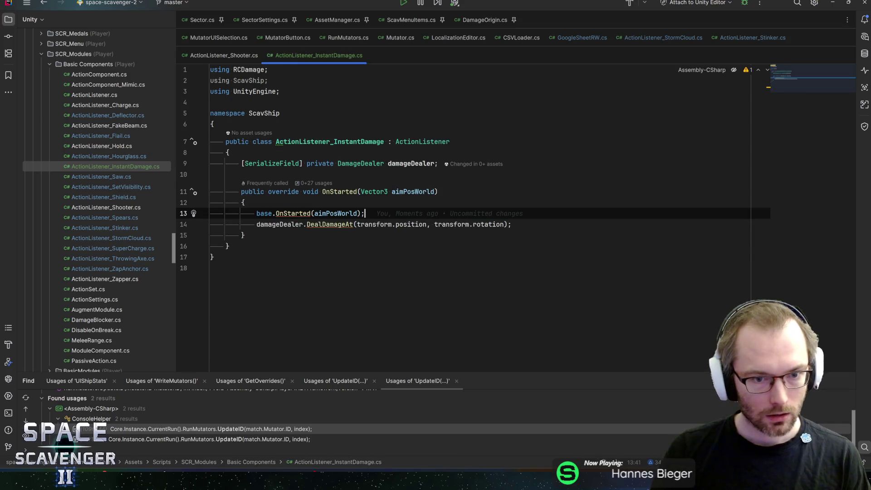
key(ctrl+Tab)
scroll(286, 64, down, 3)
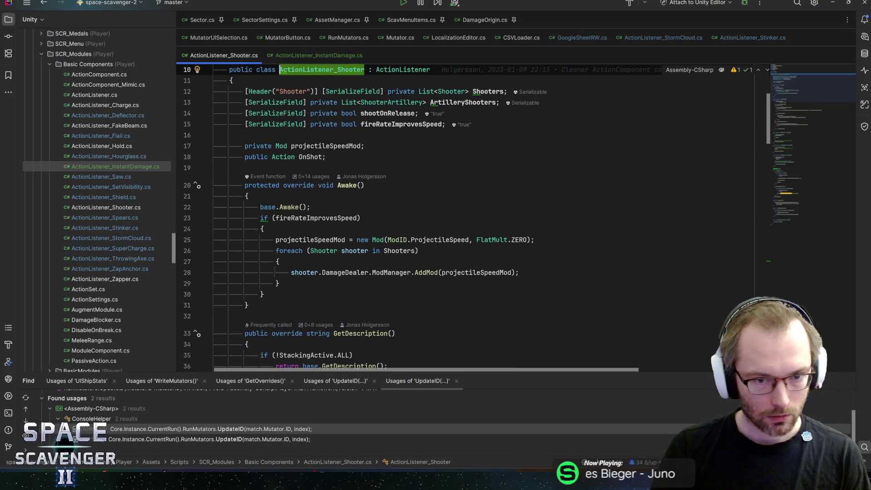
scroll(408, 222, down, 3)
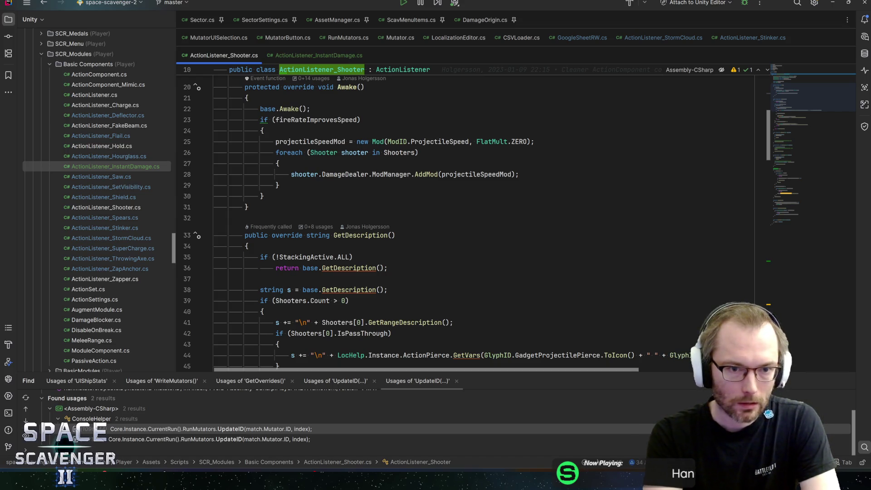
click(311, 54)
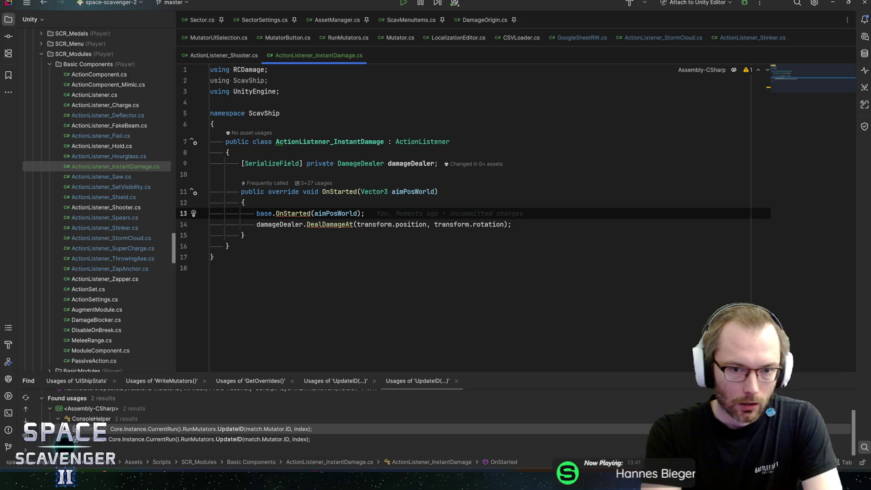
- Switch to Unity Editor and select the MetalExplosion1 explode sound entry
key(alt+Tab)
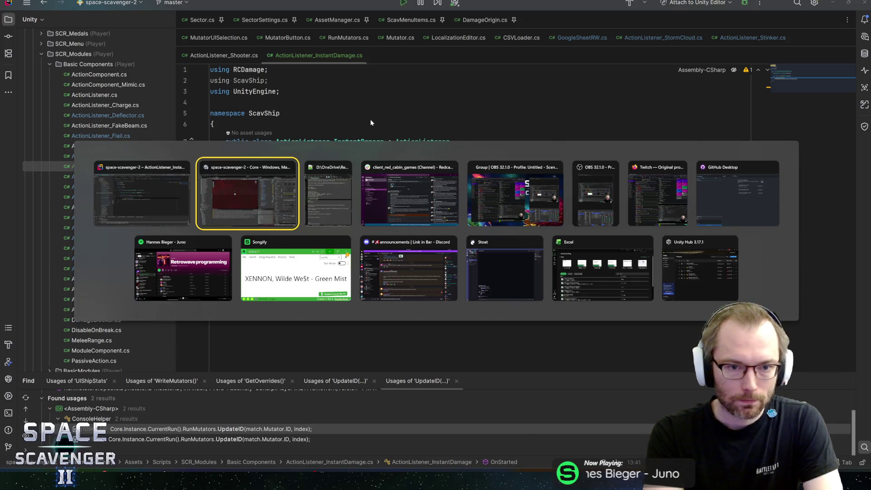
scroll(753, 205, down, 5)
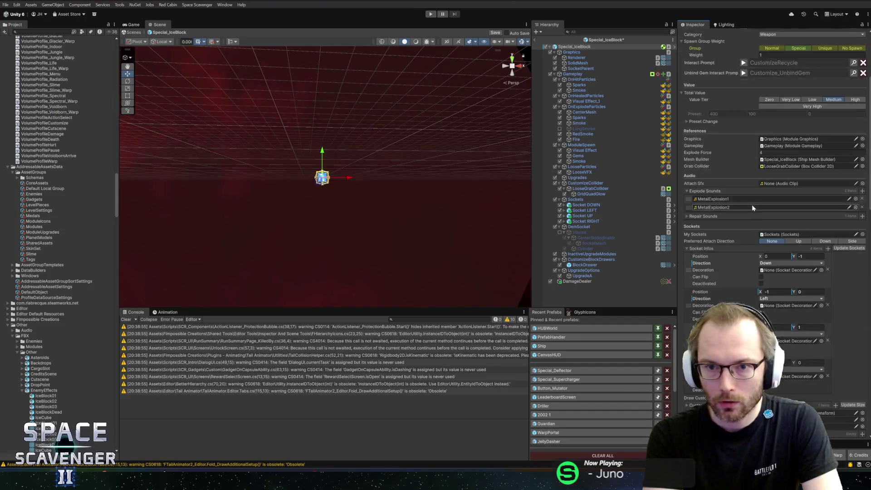
click(730, 200)
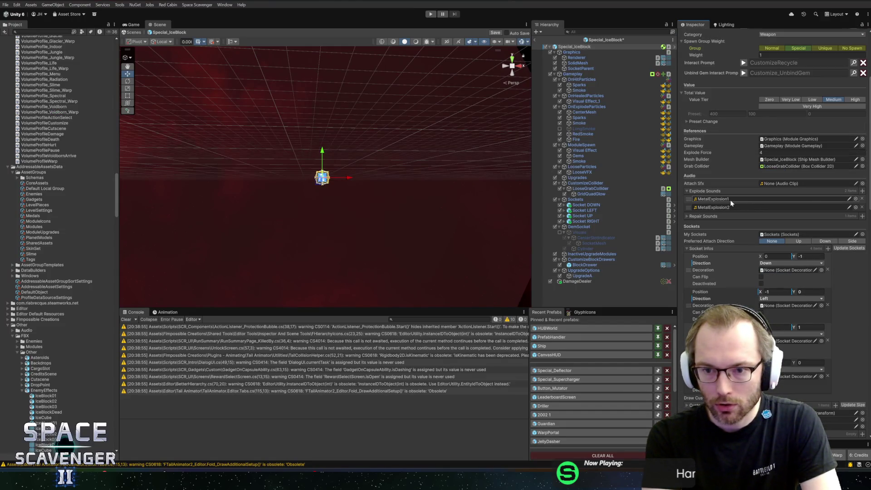
- Collapse the Explode Sounds list and save the Special_IceBlock prefab
click(735, 191)
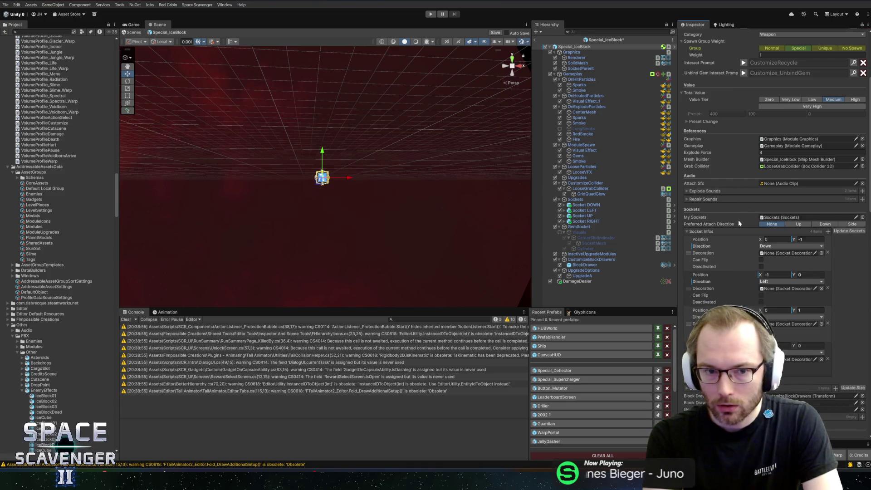
scroll(347, 186, up, 5)
scroll(327, 180, down, 3)
scroll(785, 240, down, 3)
scroll(785, 240, down, 5)
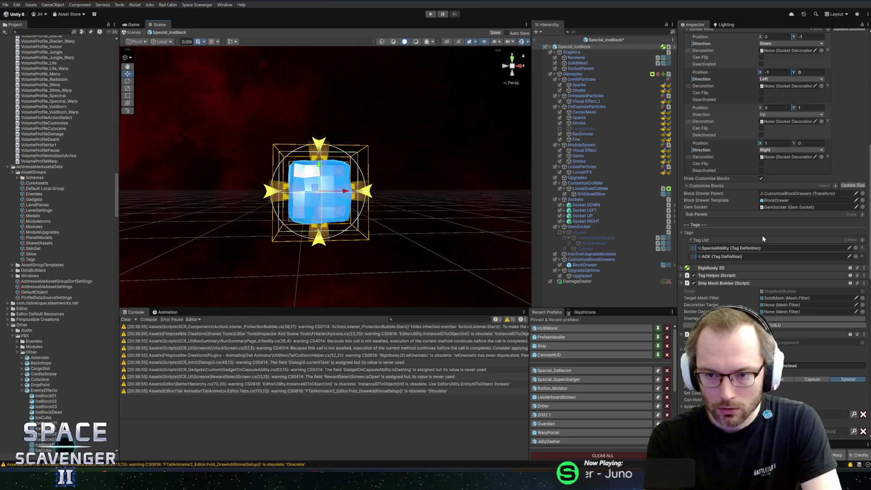
key(ctrl+s)
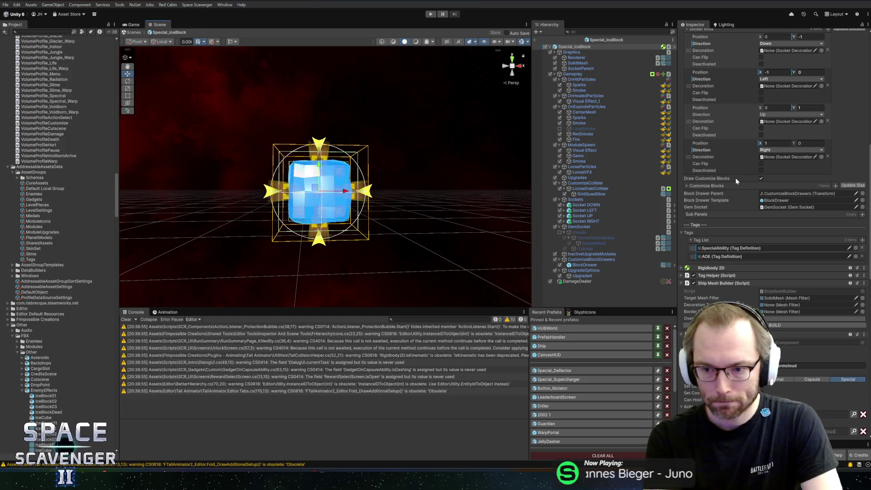
- Clear the storm cloud description string on the Action Component
scroll(750, 197, down, 5)
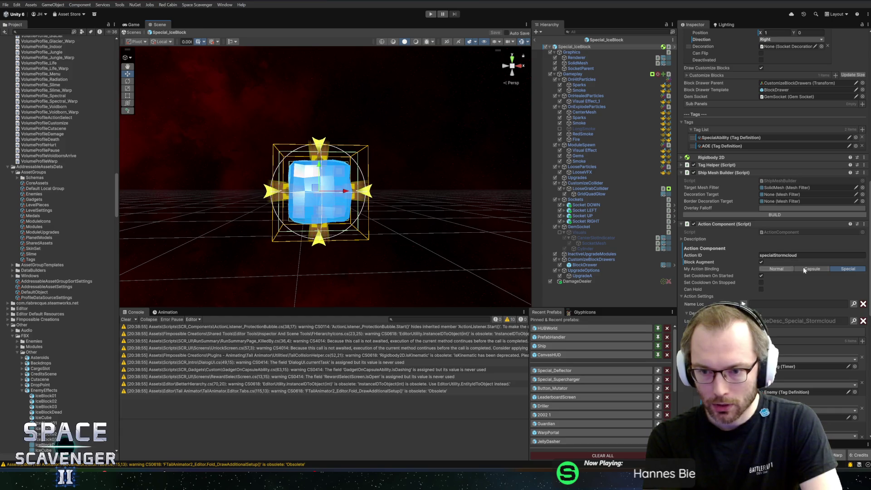
scroll(785, 268, down, 1)
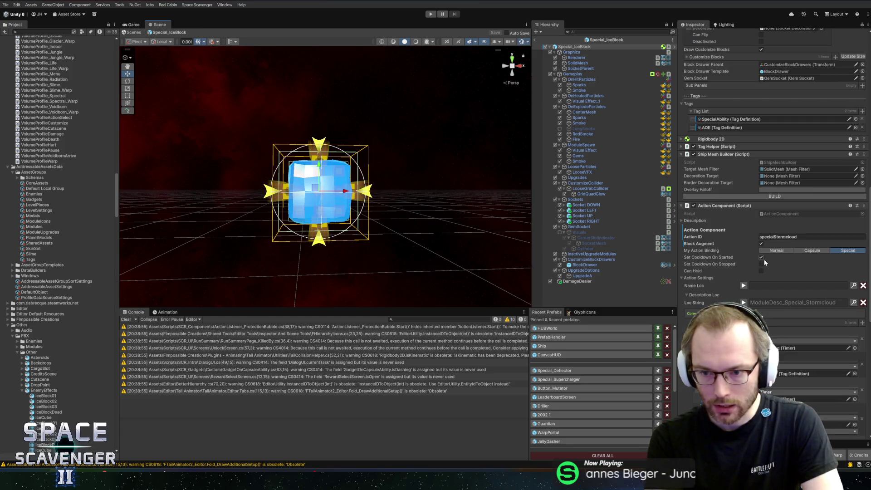
scroll(729, 255, down, 1)
scroll(712, 249, down, 1)
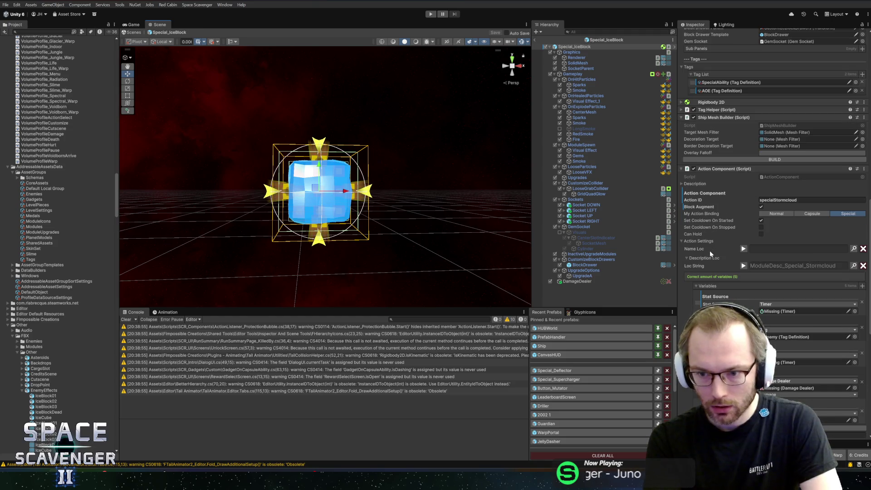
scroll(710, 250, down, 1)
scroll(732, 252, down, 4)
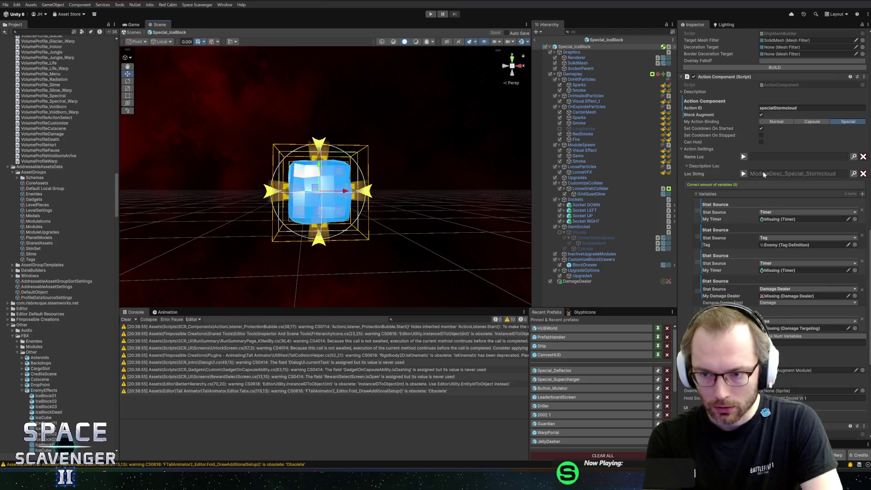
click(863, 174)
- Clear the Variables list entries and try new Rate Of Fire values, ending at 0.2
right_click(725, 198)
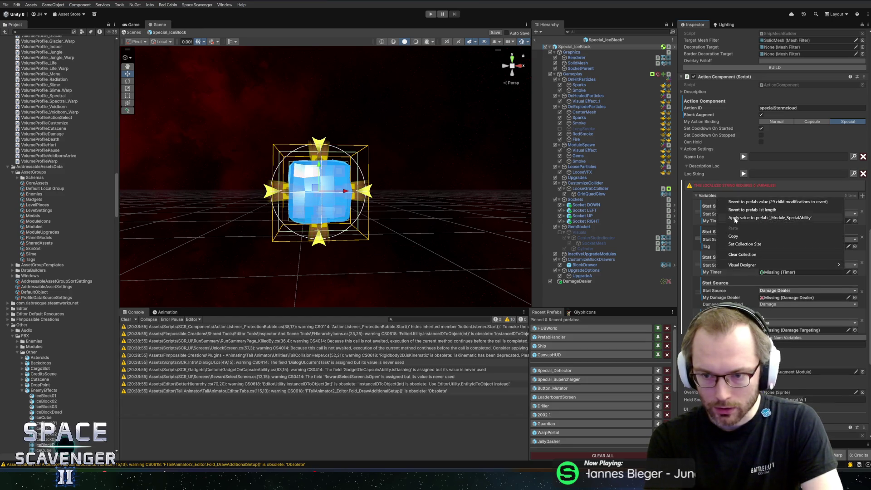
click(741, 255)
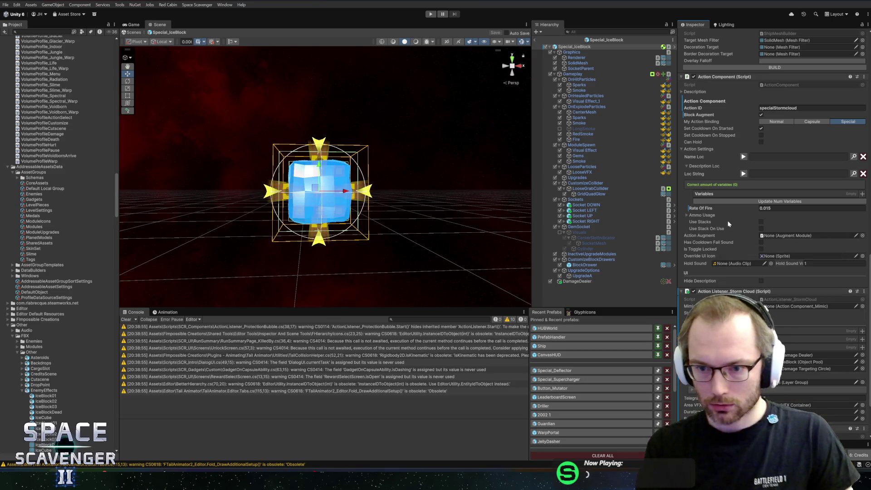
click(785, 207)
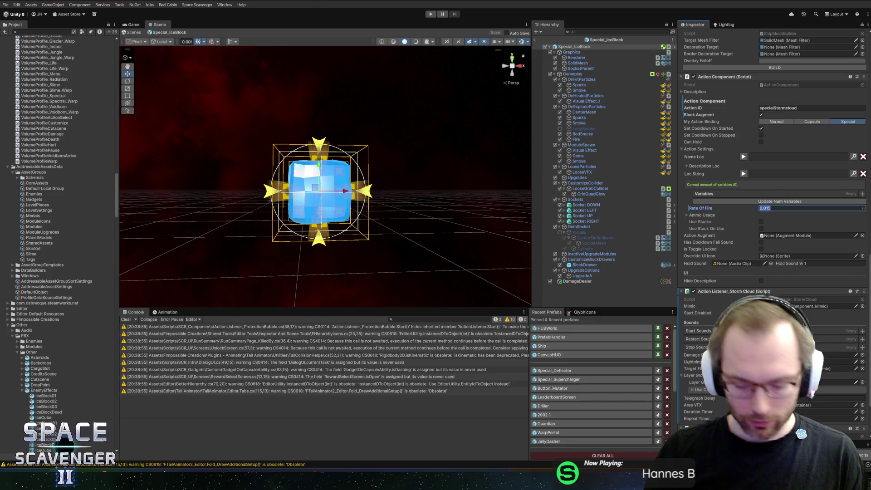
text(0.1)
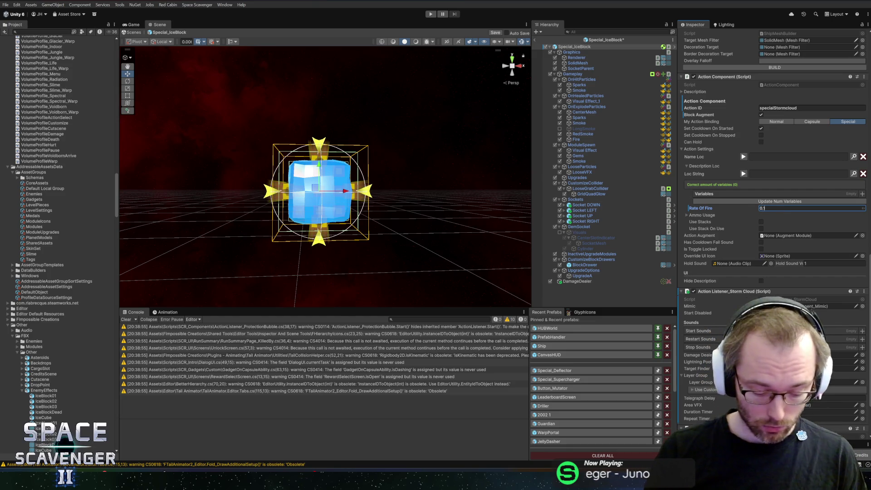
text(5)
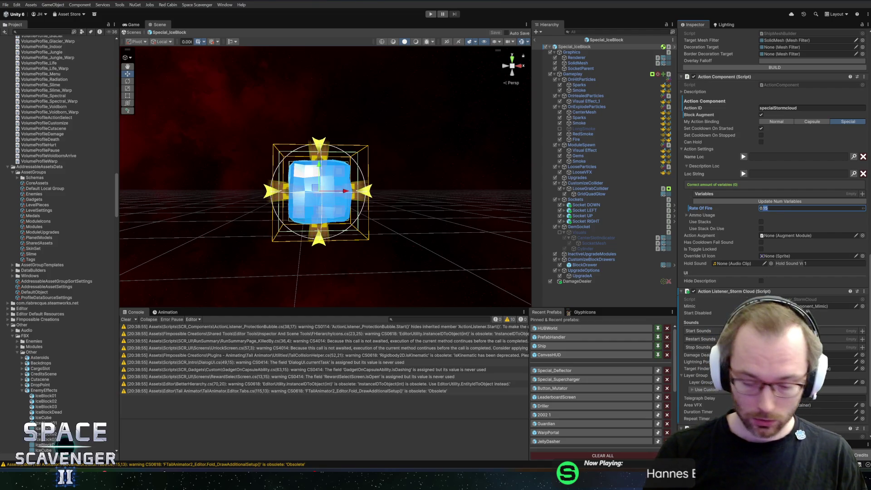
text(0.05)
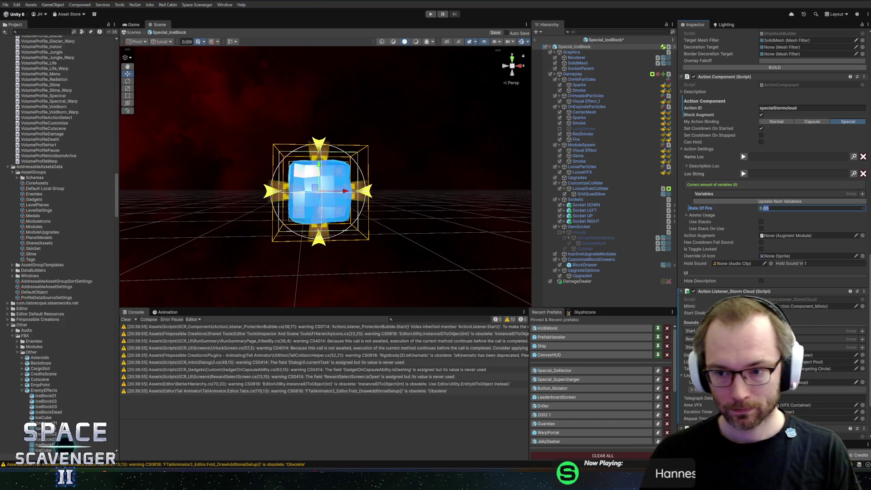
text(0.1)
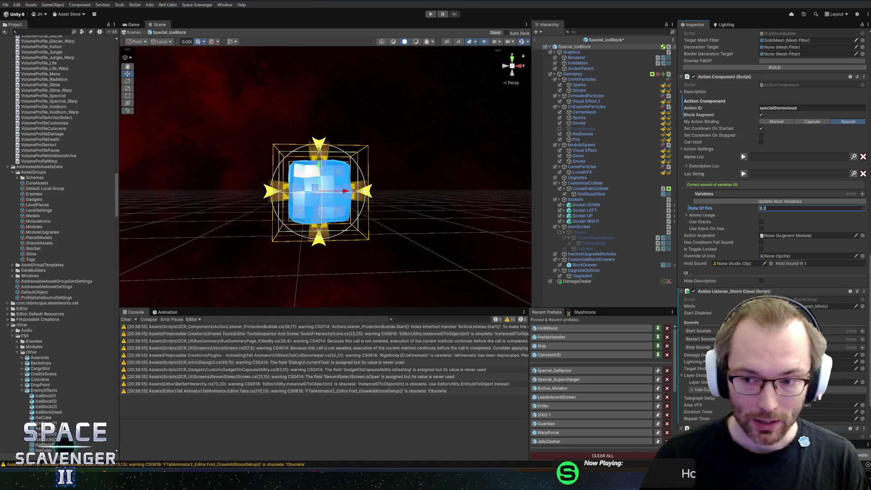
- Change the stormcloud Rate Of Fire from 0.2 to 0.3 and launch Windows Calculator
key(BackSpace)
text(3)
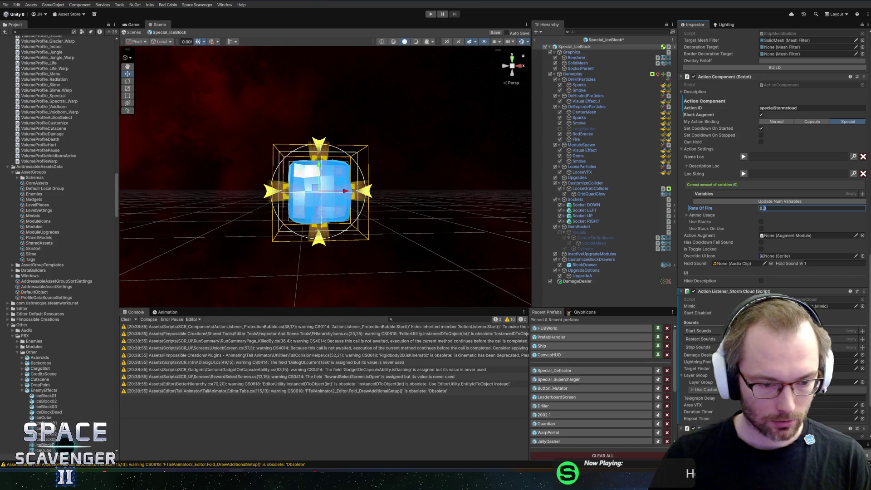
key(XF86Calculator)
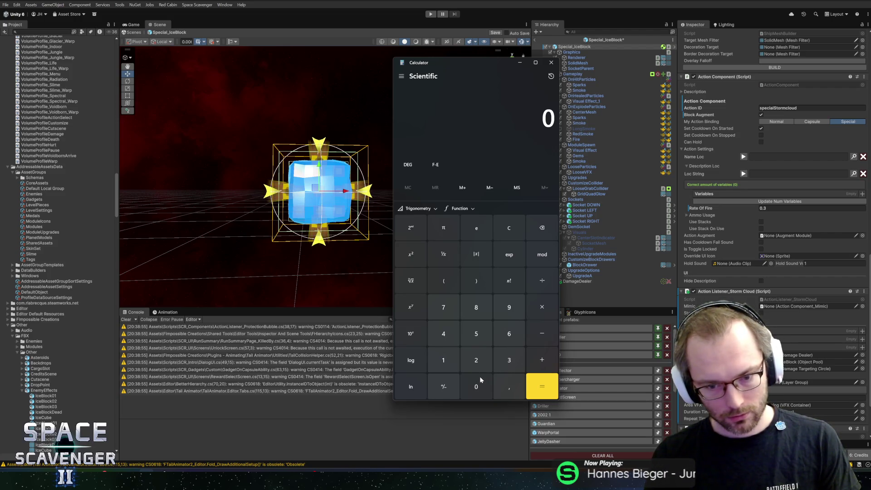
- Compute the fire-rate conversions 1 ÷ 0,2 and 1 ÷ 0,033 in Calculator
text(1+0,2)
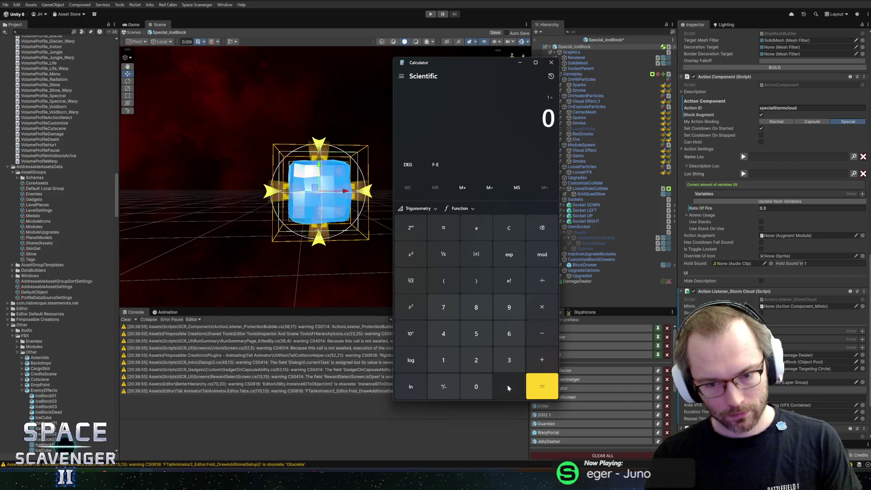
click(536, 380)
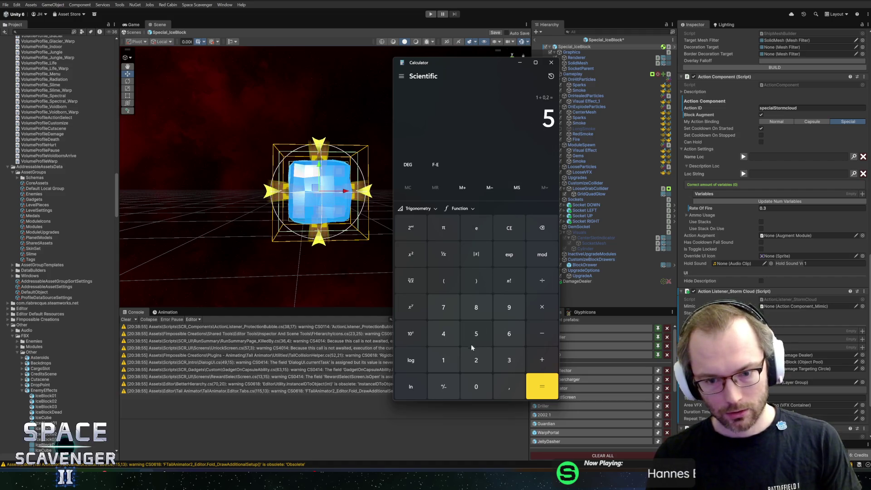
click(448, 361)
key(slash)
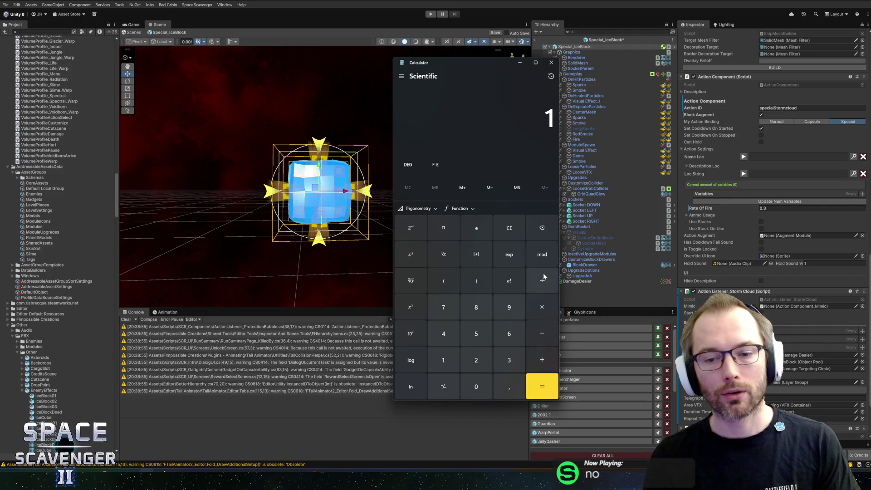
click(505, 386)
click(509, 386)
click(476, 387)
click(509, 360)
click(509, 360)
click(542, 386)
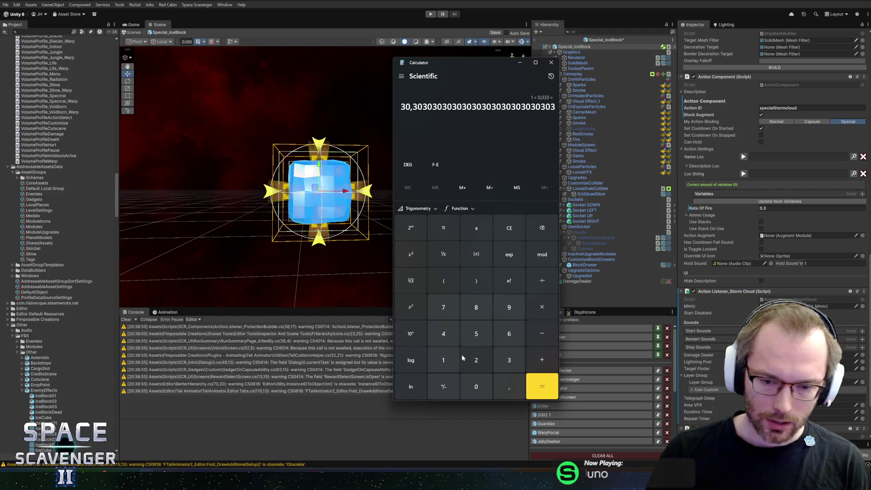
- Clear the calculator, move its window left, and compute 1 ÷ 15 ≈ 0.0667 before closing it
click(445, 366)
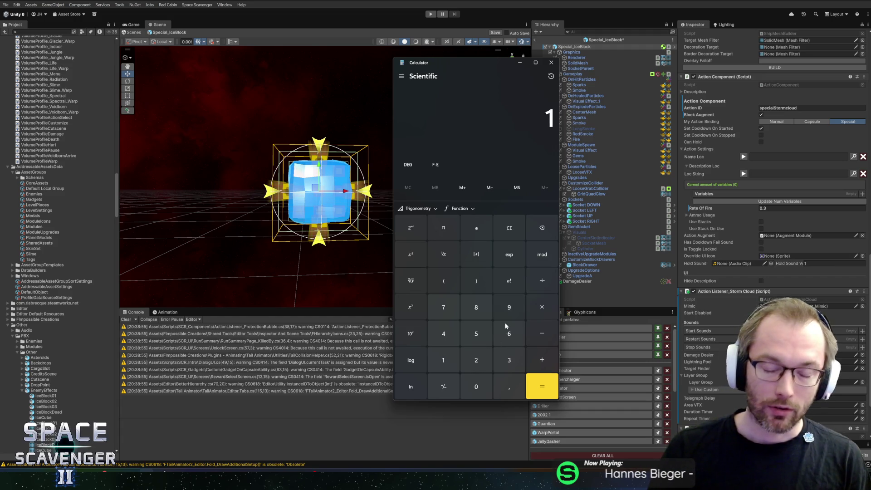
click(550, 231)
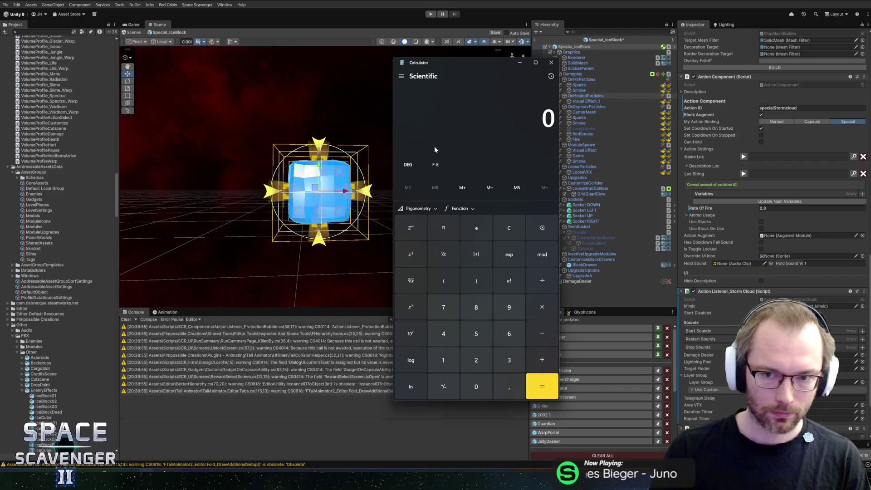
mouse_move(463, 64)
mouse_down()
mouse_move(413, 79)
mouse_move(352, 79)
mouse_up()
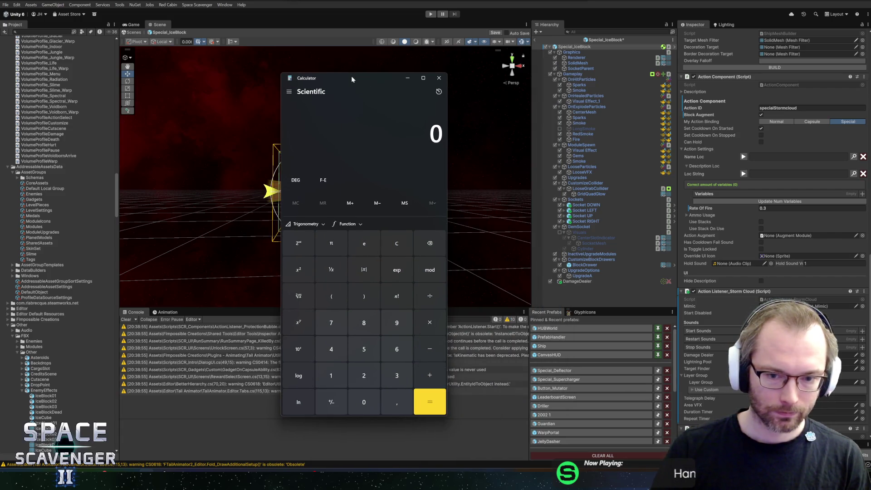
click(331, 375)
click(430, 296)
click(368, 350)
click(430, 401)
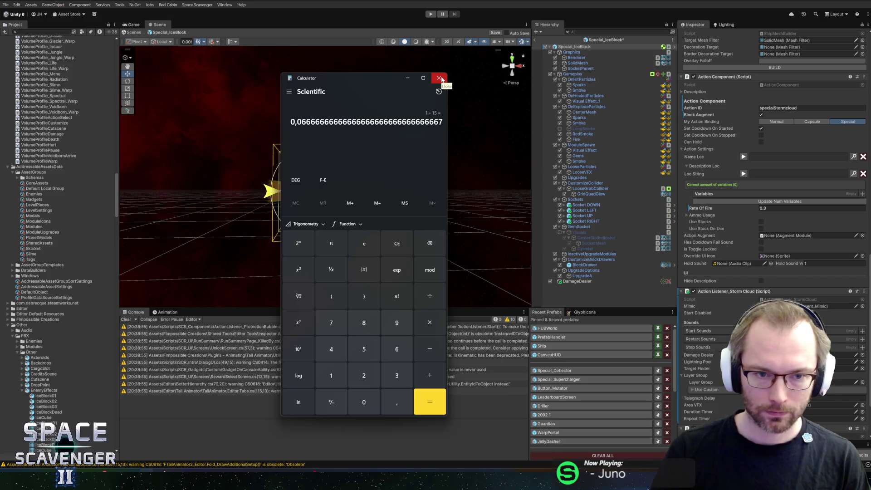
click(440, 79)
text(0.0)
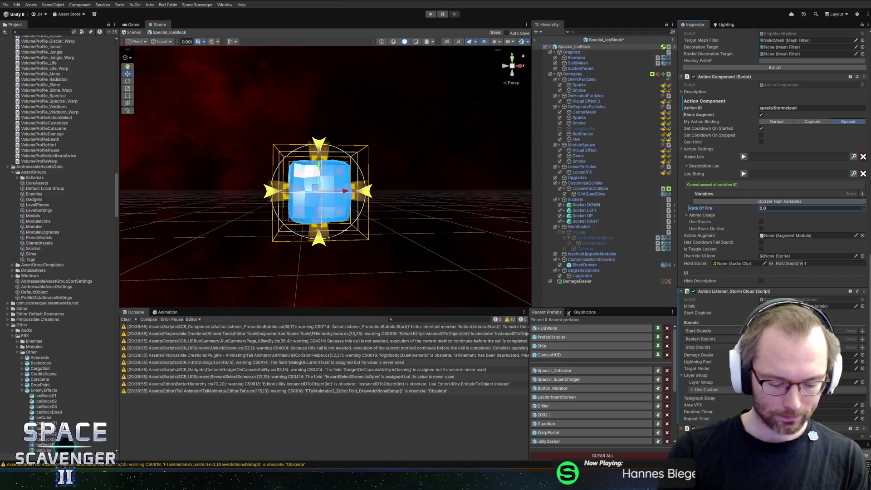
- Set Rate Of Fire to 0.0667 and save the Ice Block prefab
text(667)
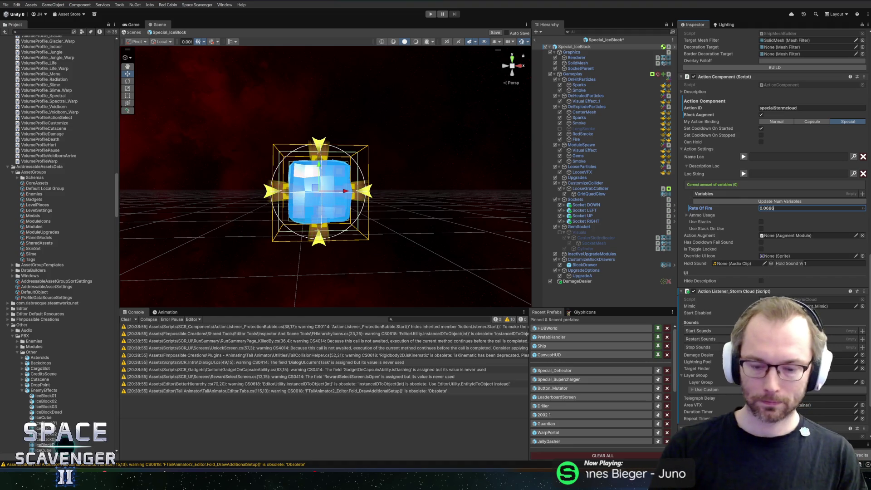
key(ctrl+s)
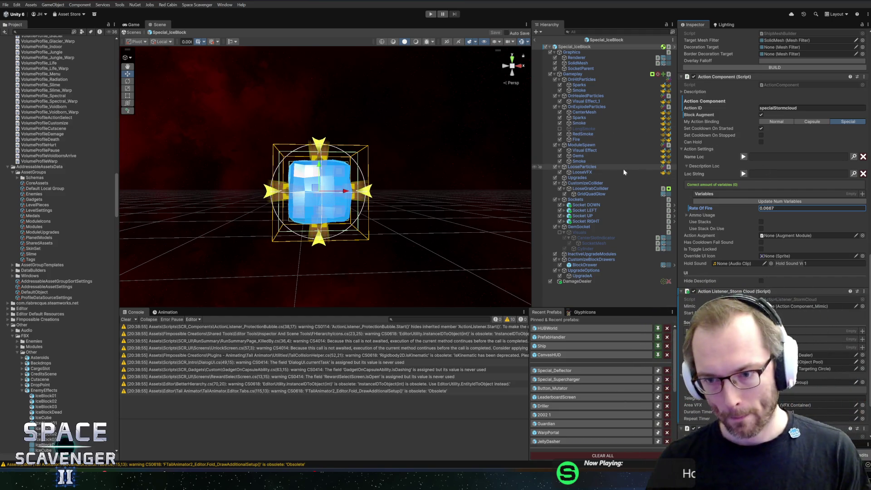
click(702, 215)
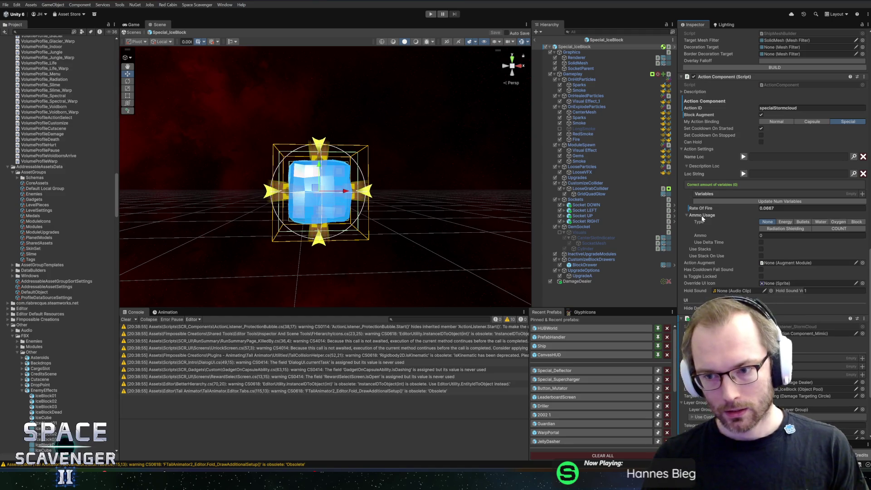
click(701, 215)
- Fold away the Storm Cloud listener settings, assign DamageDealer to the Damage Dealer field, and save
scroll(718, 214, down, 3)
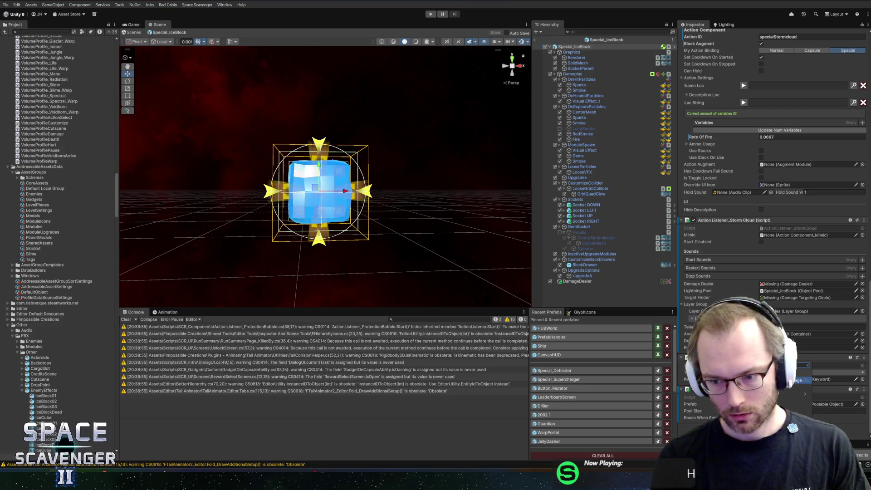
scroll(771, 181, up, 3)
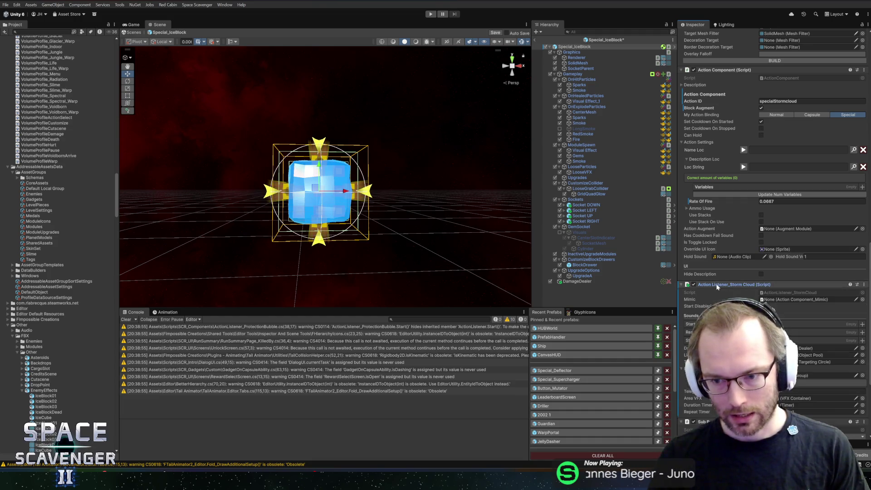
scroll(717, 286, down, 3)
click(726, 210)
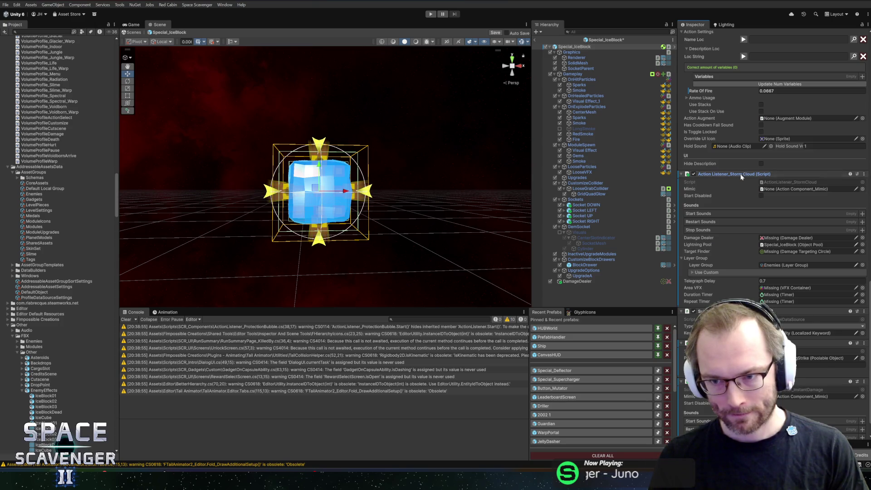
scroll(772, 181, up, 3)
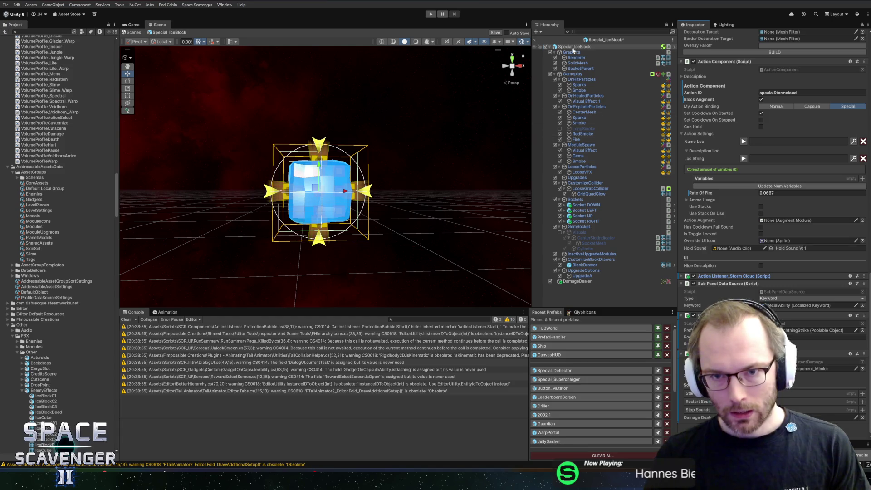
click(581, 282)
drag(580, 281, 812, 417)
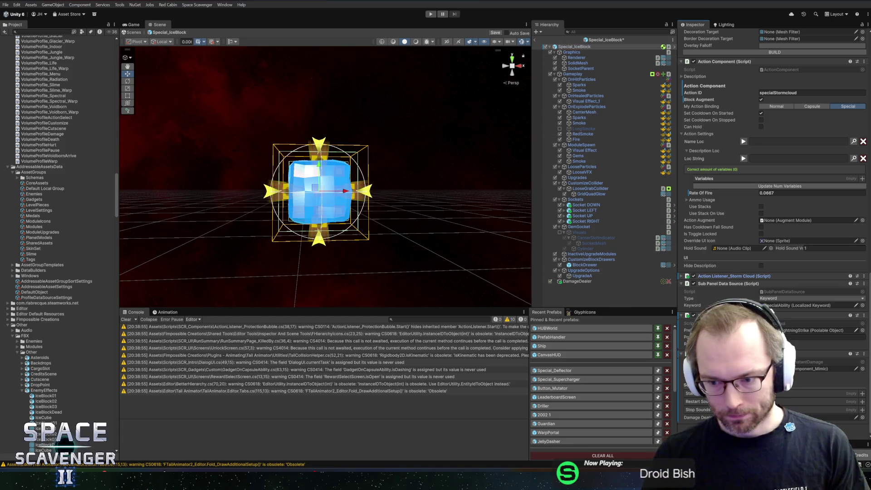
key(ctrl+s)
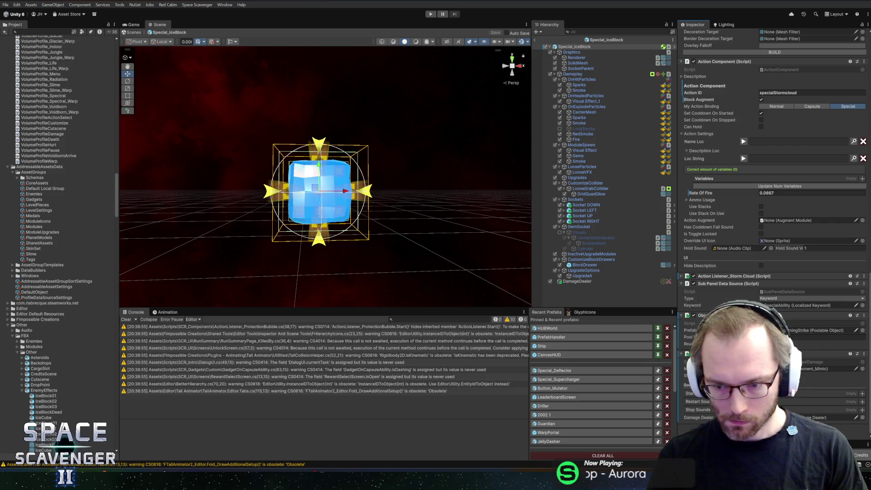
- Remove the Action Listener_Storm Cloud and Poolable Object components from the Ice Block prefab
right_click(721, 278)
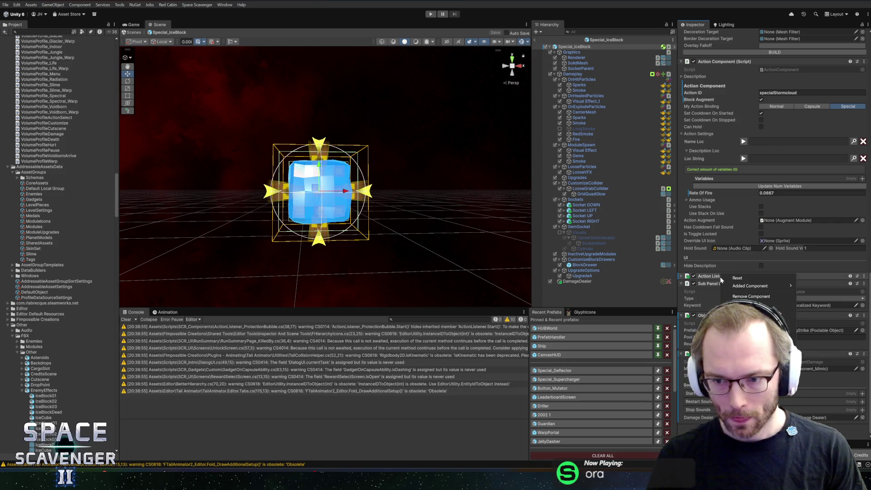
click(757, 297)
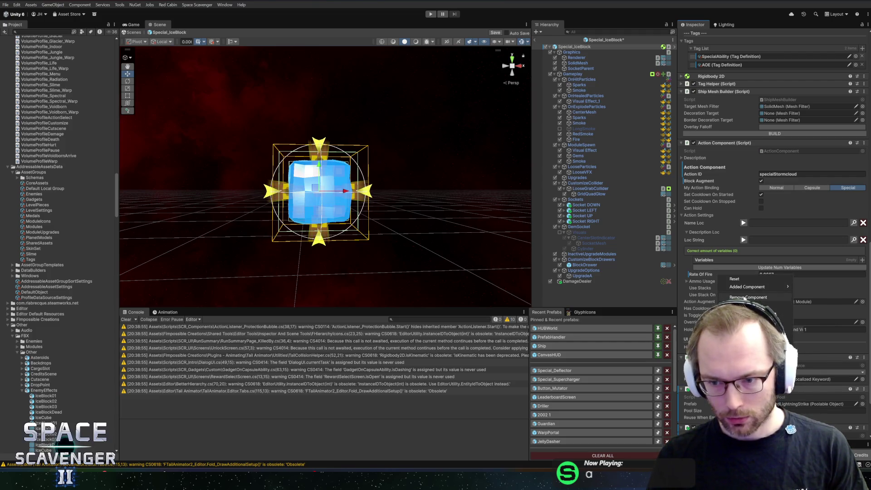
click(745, 297)
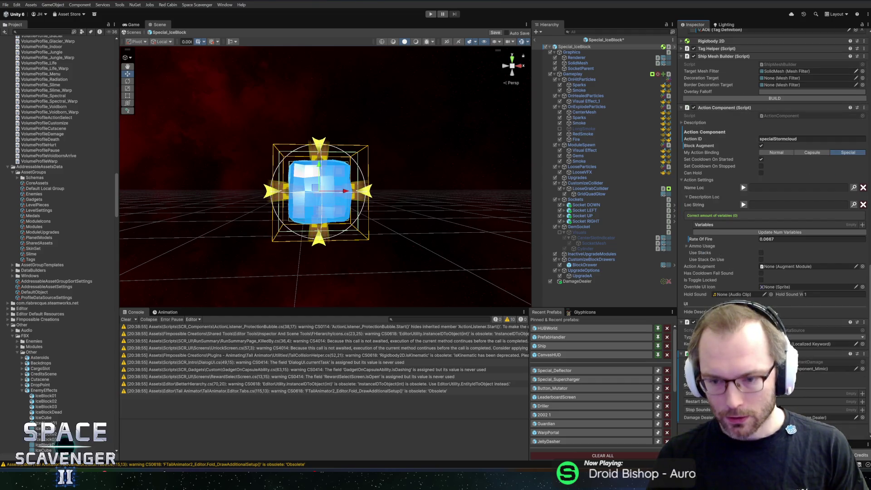
- Leave prefab mode and enter Play mode to test the Ice Block
scroll(725, 209, up, 5)
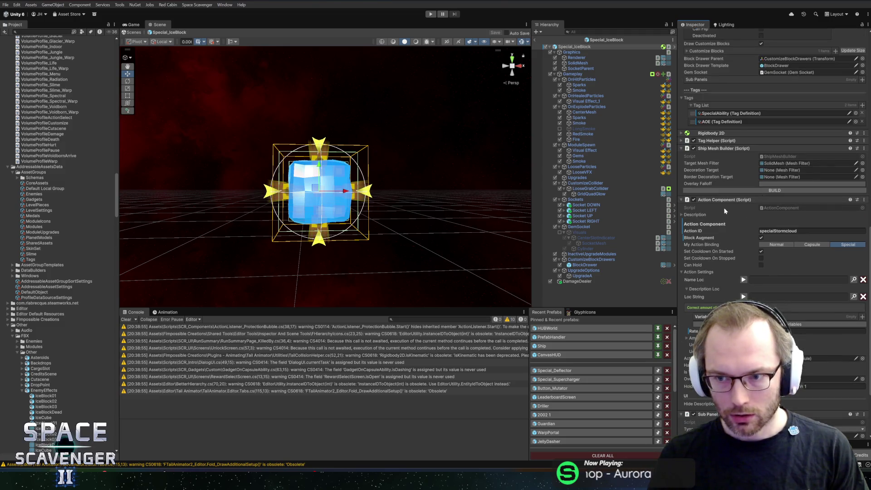
scroll(794, 199, up, 18)
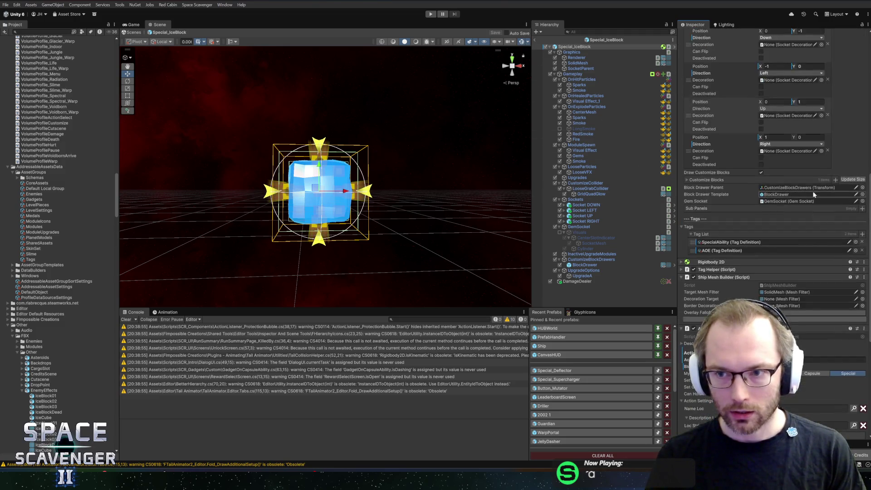
scroll(794, 198, down, 12)
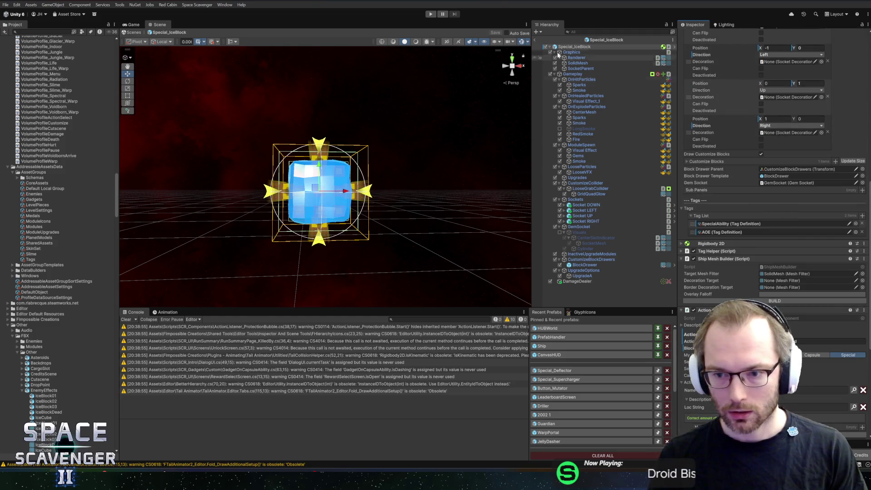
click(536, 41)
click(429, 15)
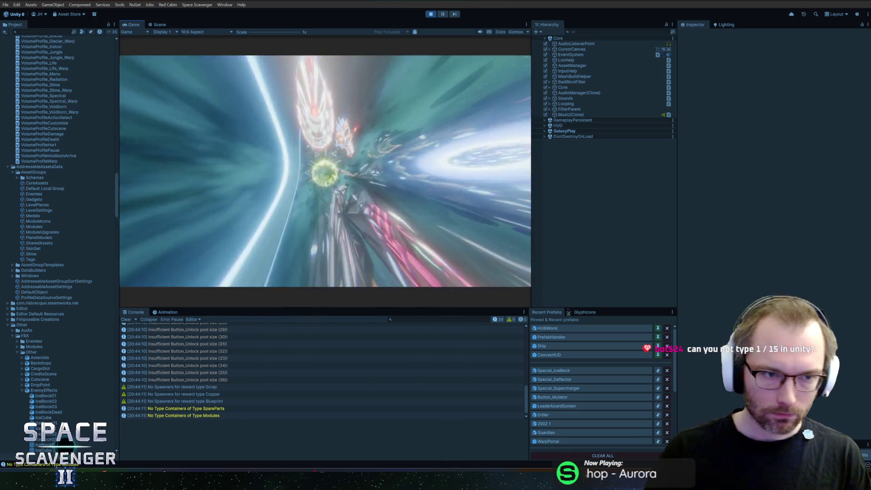
- Maximize the Game view and spawn the Special ice block module from the in-game console
double_click(139, 26)
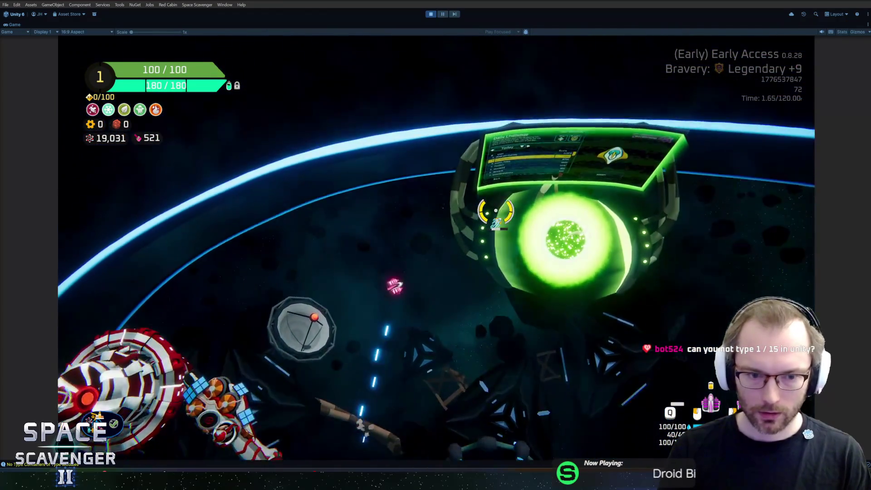
key(grave)
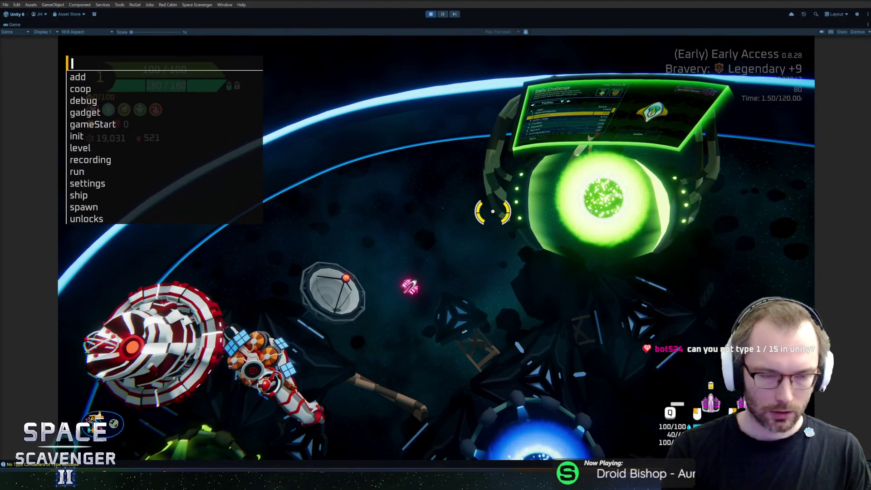
text(spawn spe)
key(Down)
key(Down)
key(Return)
- Fly to the spawned ice block, attach it to the ship, and head for the customization ring
key(w)
key(a)
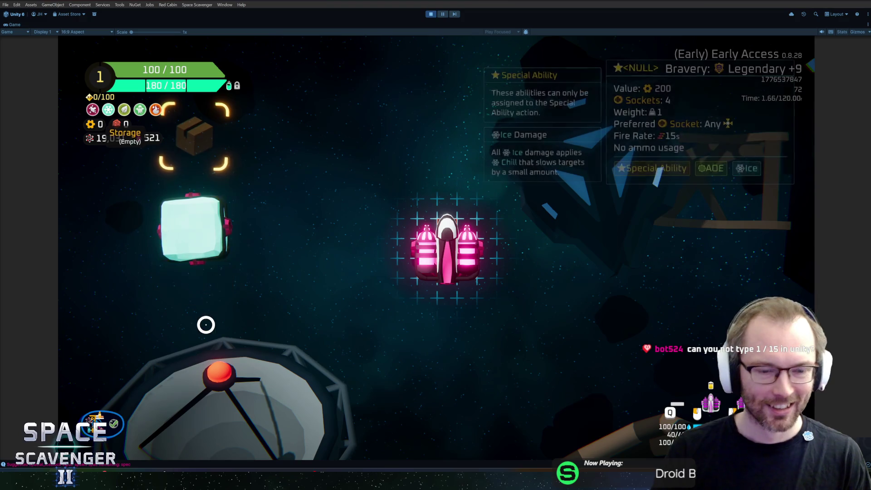
mouse_move(196, 227)
mouse_down()
mouse_move(443, 312)
mouse_move(447, 290)
mouse_up()
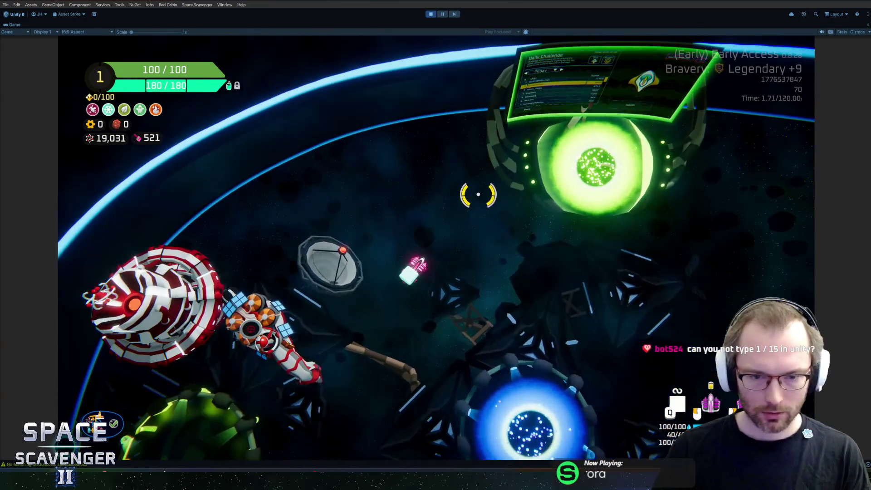
key(s)
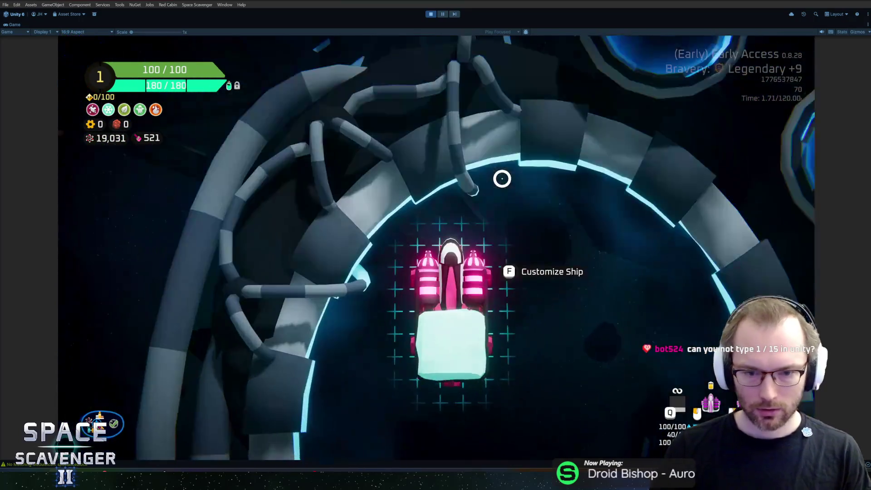
mouse_move(463, 279)
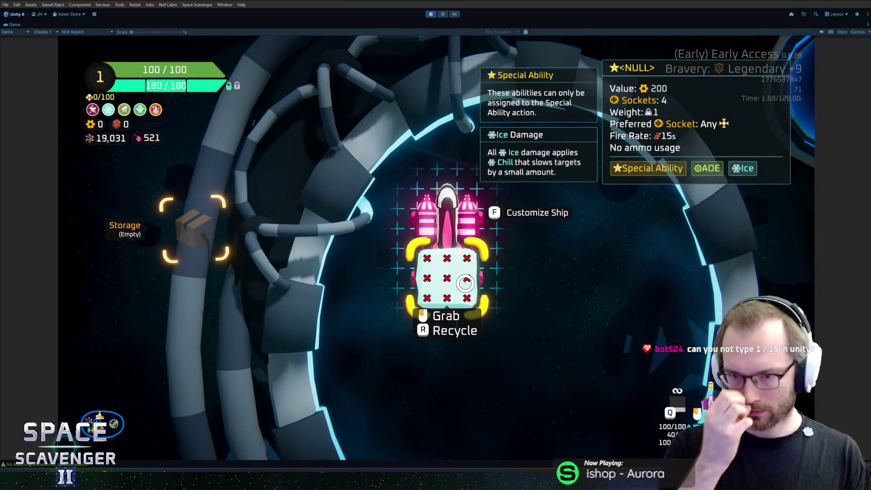
key(Escape)
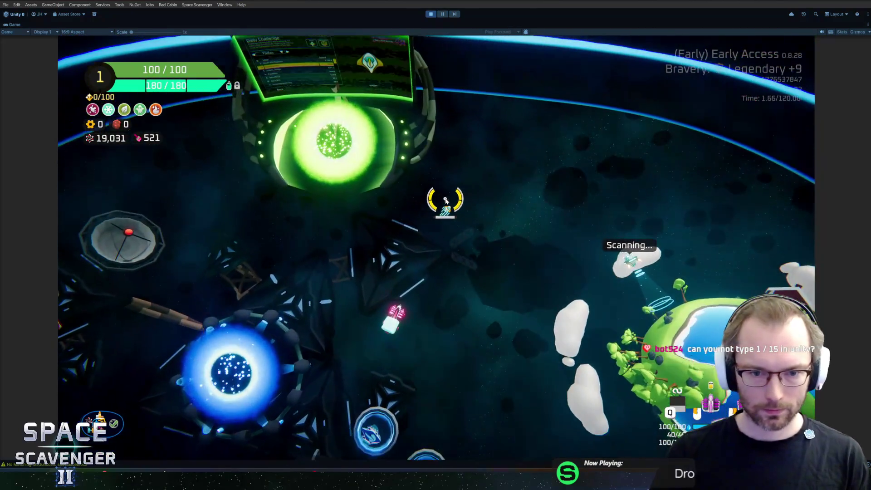
key(grave)
text(spawn )
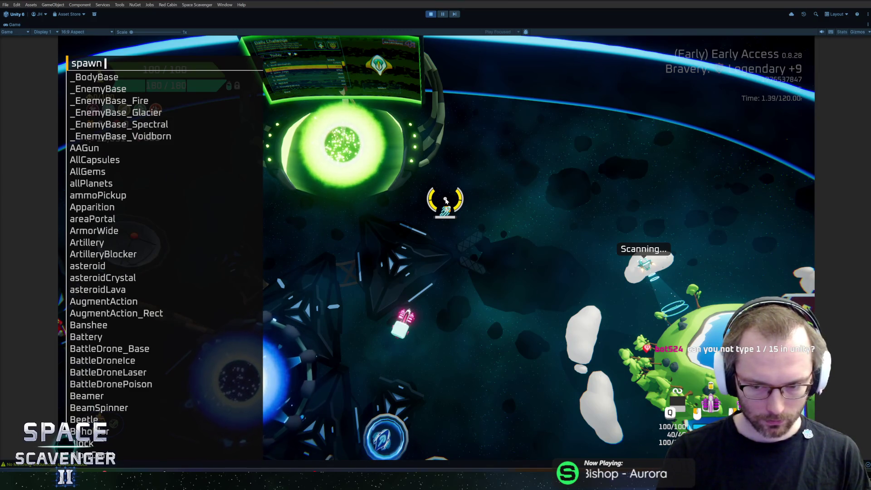
text(sp)
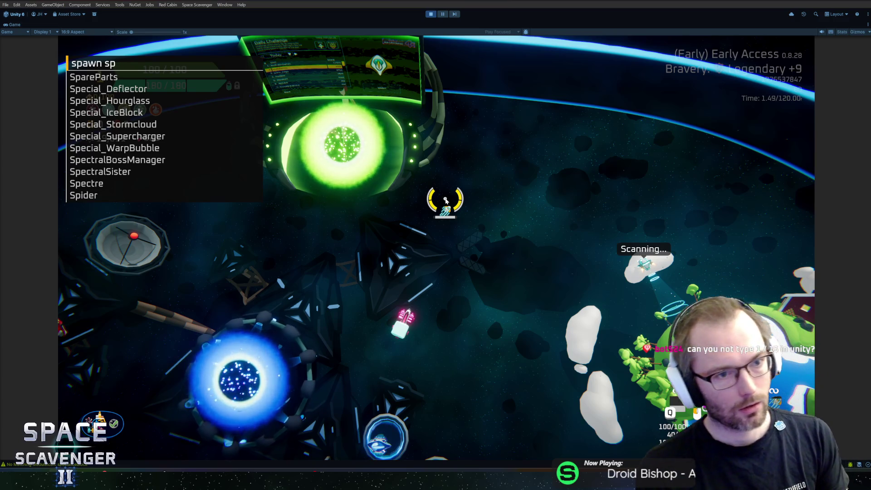
- Spawn invincible training dummies using the TrainingDummy_Invincible spawn command
key(BackSpace)
key(BackSpace)
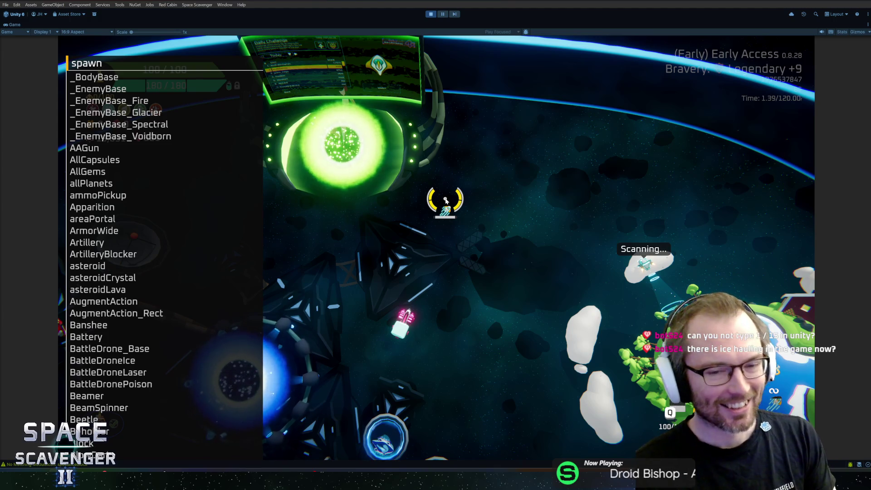
text(train)
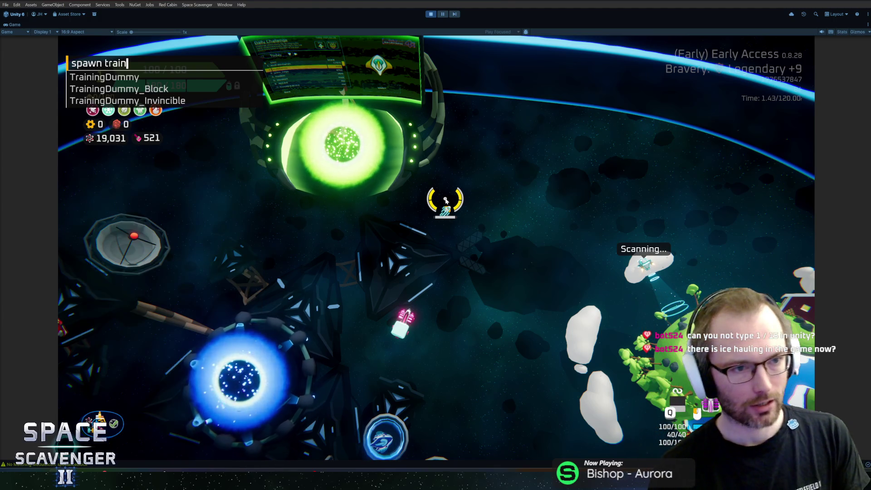
key(Down)
key(Tab)
key(Return)
key(grave)
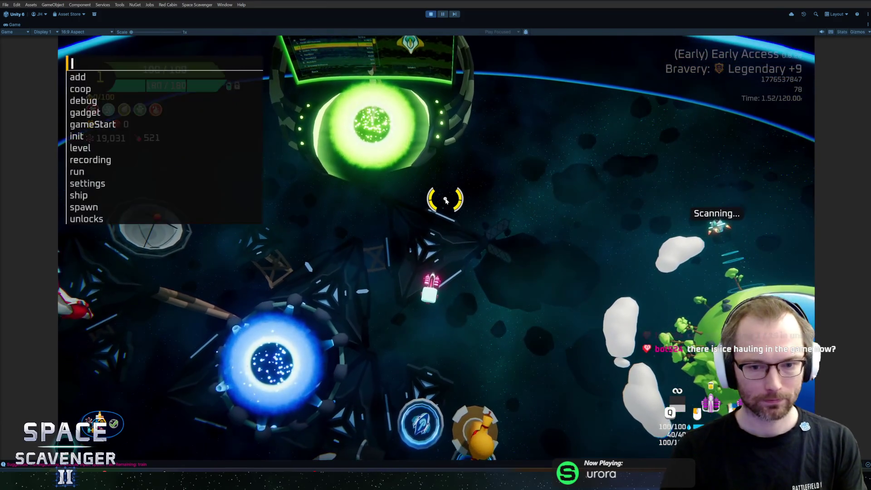
key(grave)
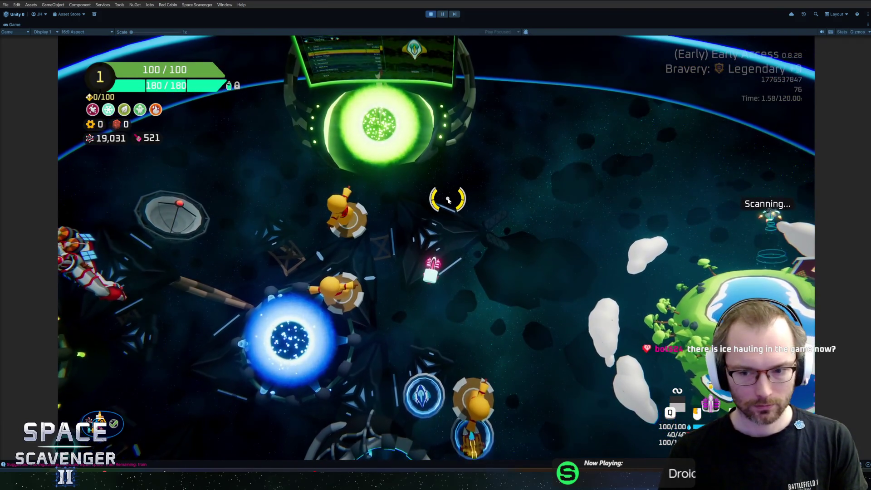
- Run ship resetCooldown to freeze the dummies with ice, then fly toward the ring
key(grave)
text(ship)
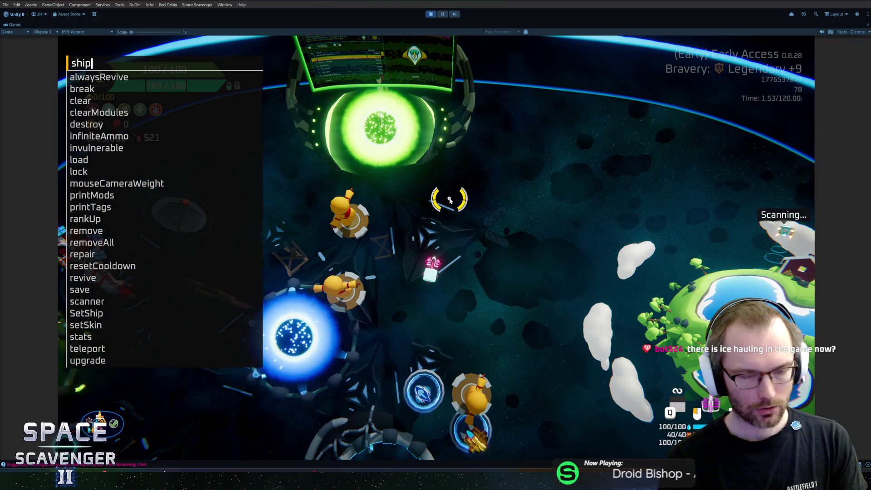
text( reset)
key(Tab)
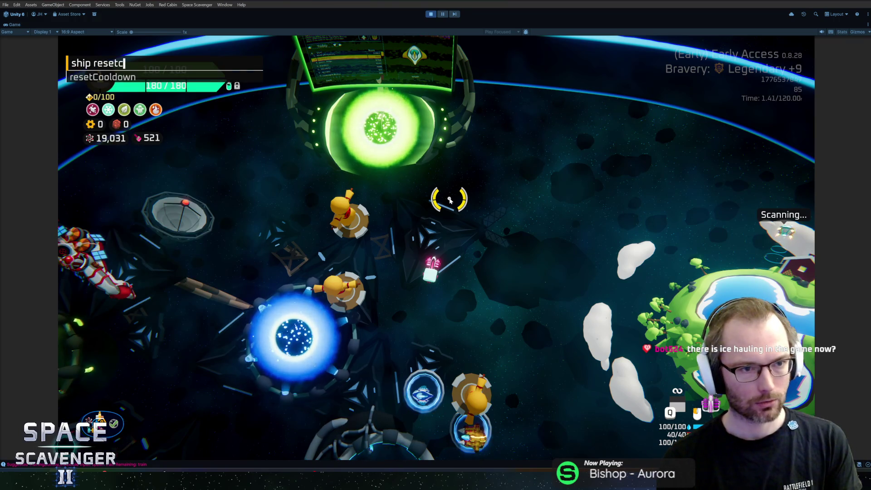
key(Return)
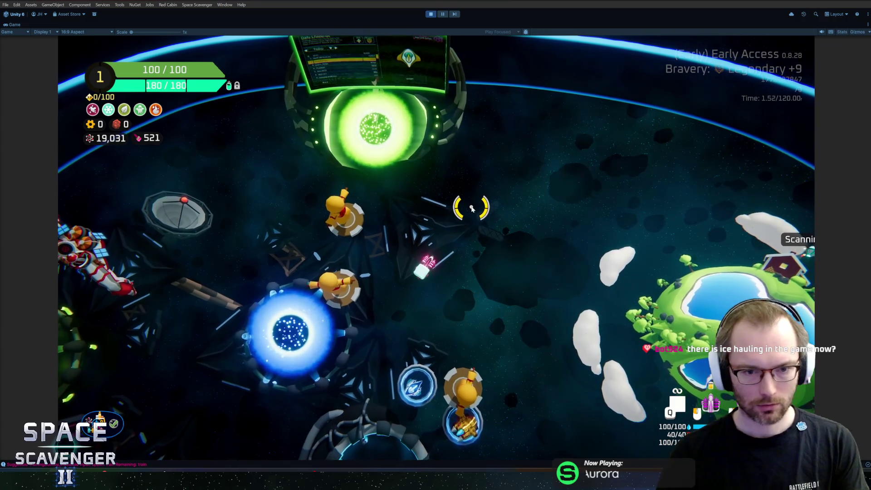
key(s)
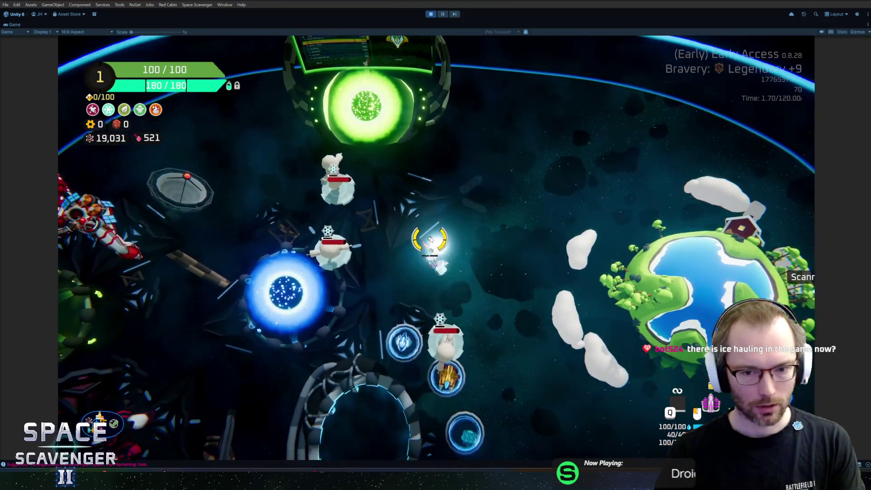
- Switch to the white and cyan fourth ship in Ship Select
key(e)
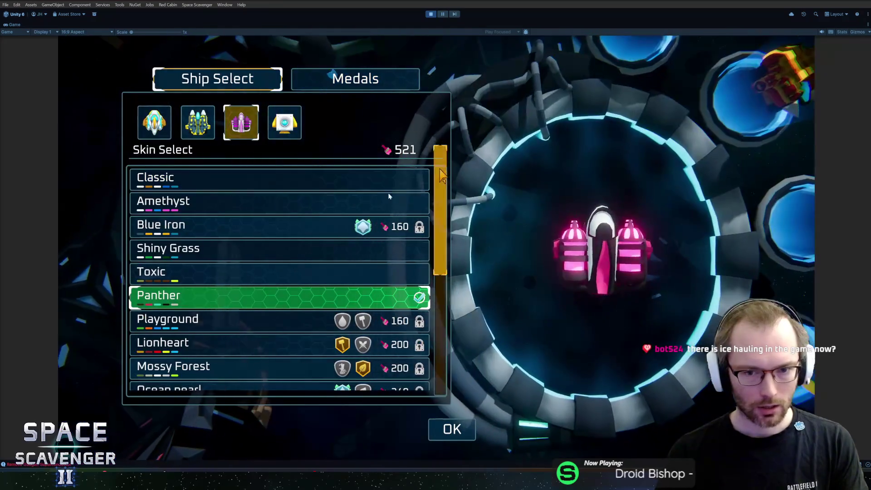
click(206, 132)
key(Escape)
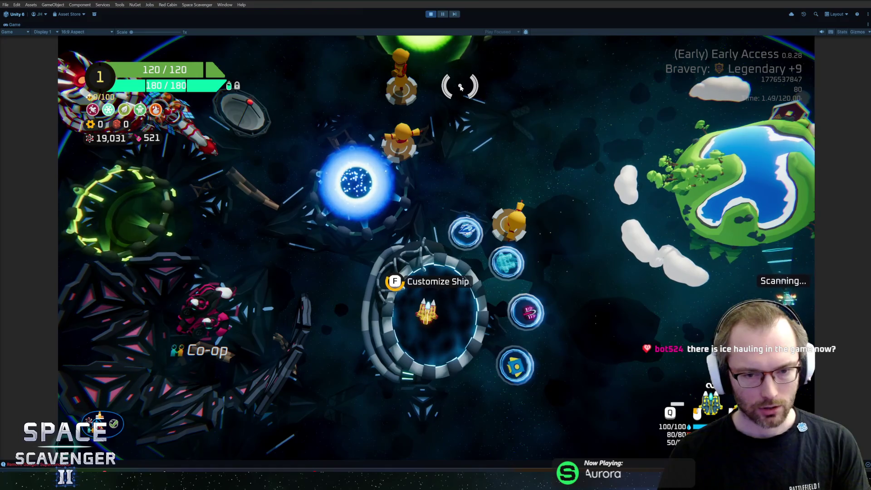
key(f)
click(285, 122)
key(Escape)
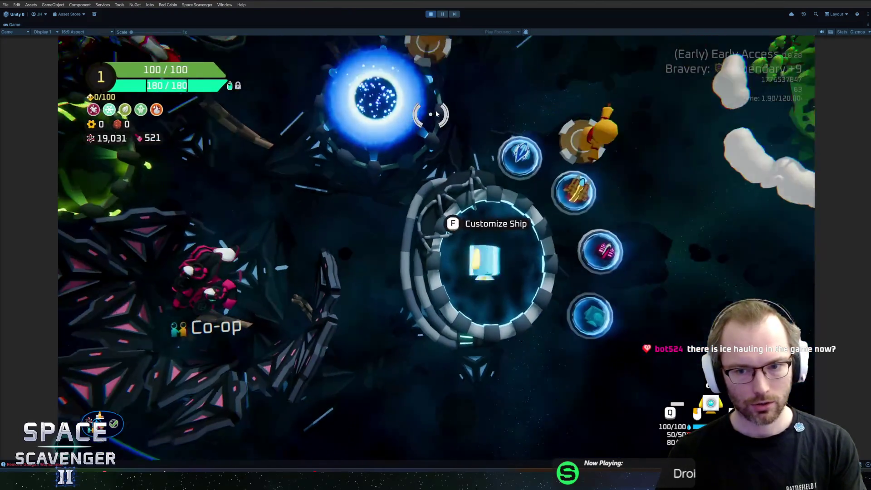
- Rerun the console command to spawn another Special_IceBlock onto the ship
key(grave)
key(Up)
key(Up)
key(Up)
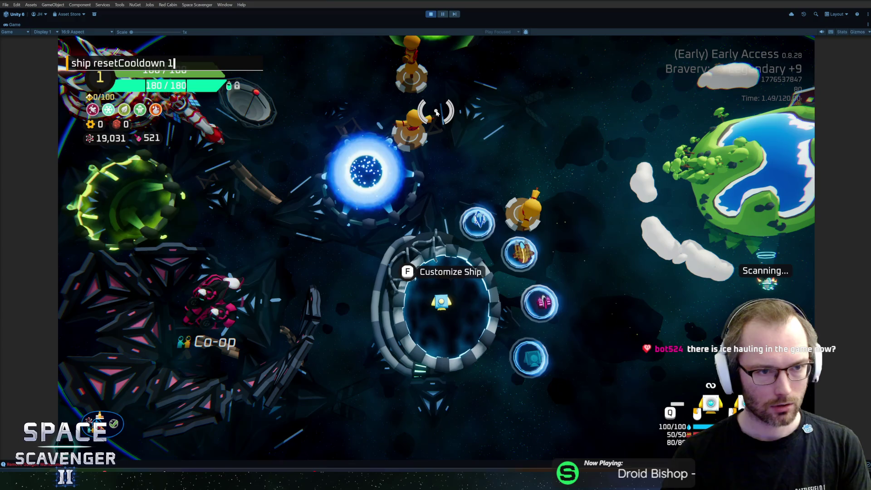
key(Return)
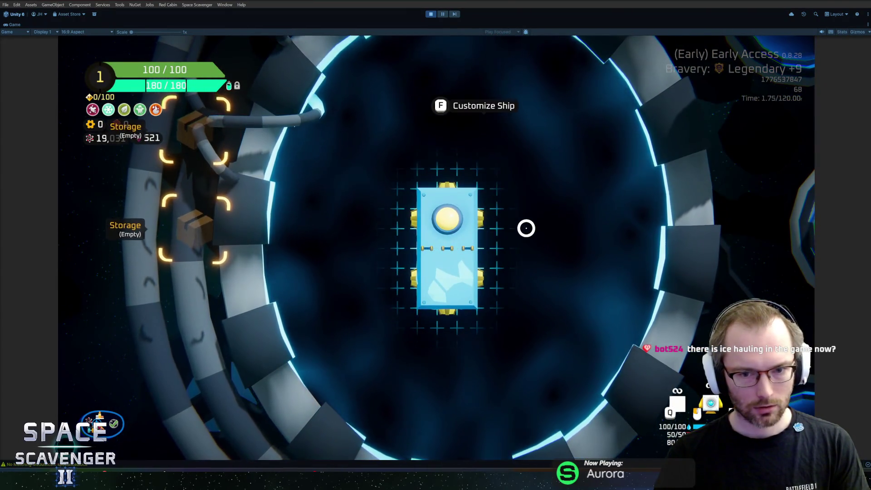
key(Escape)
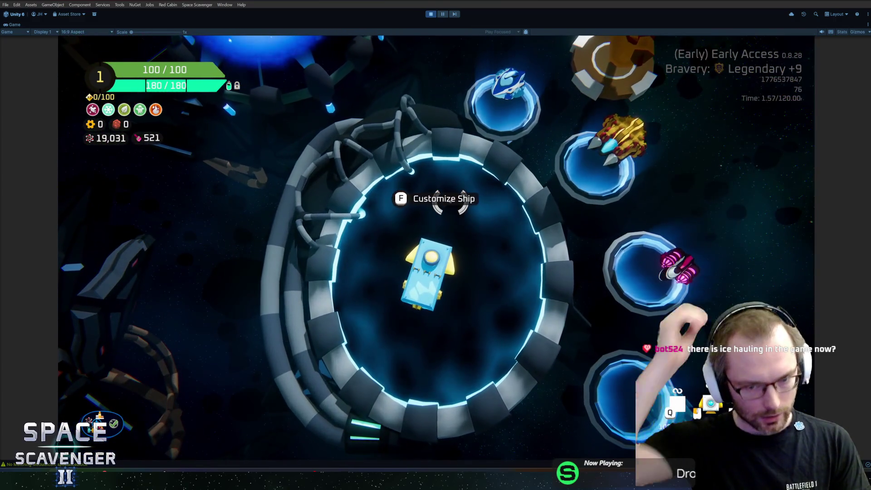
- Check the 1 ÷ 15 result in Calculator, close it, and stop Play mode
key(alt+Tab)
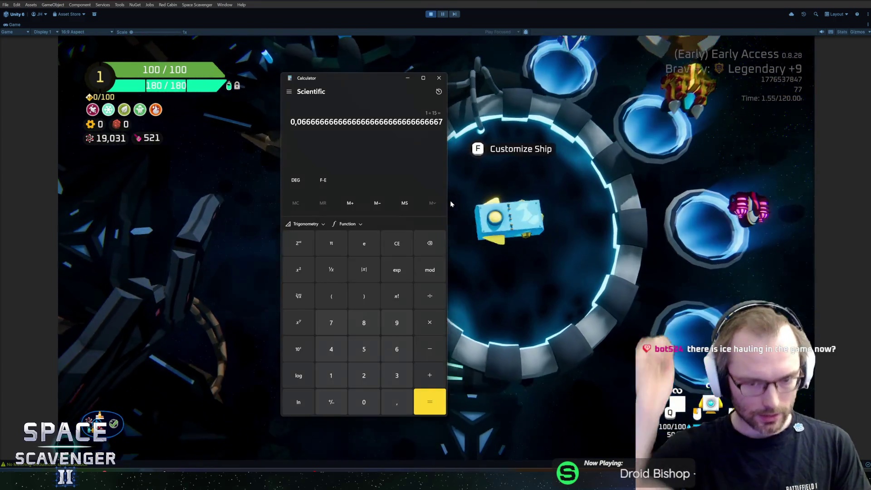
click(440, 80)
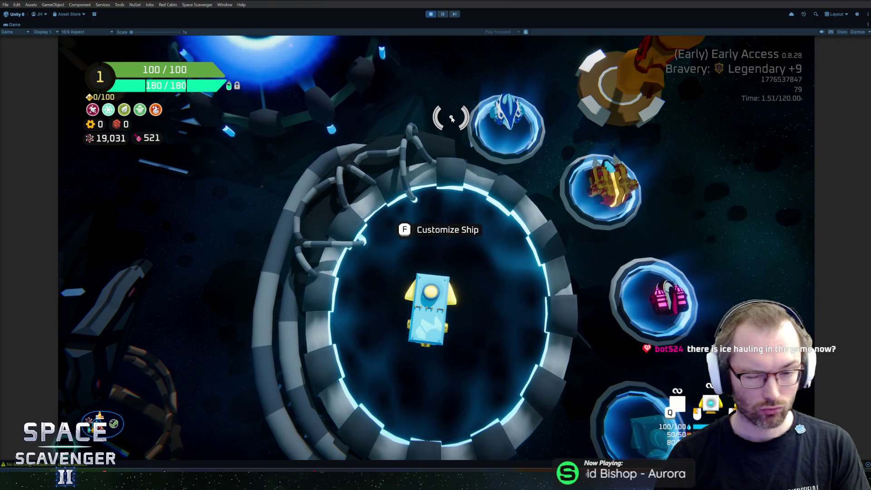
key(ctrl+p)
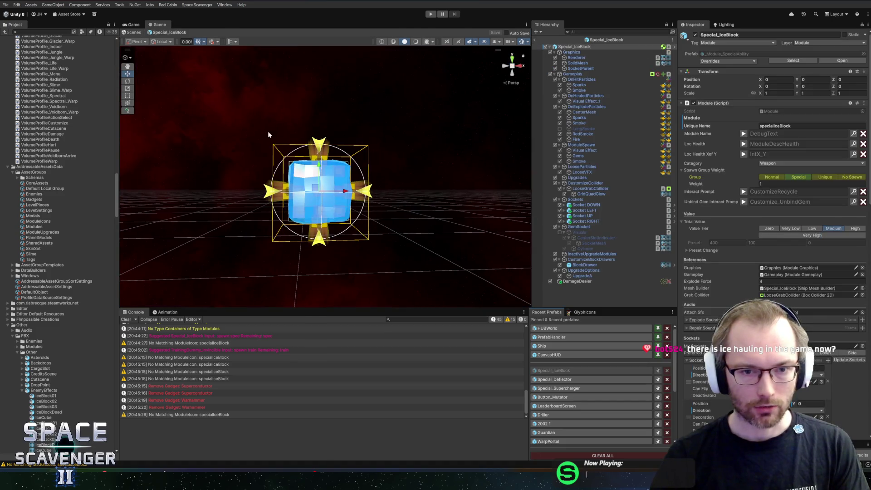
- Open Special_IceBlock, set its Renderer's Transform Scale Z to 2, and run the game again
mouse_move(271, 134)
mouse_down()
mouse_move(437, 138)
mouse_move(434, 126)
mouse_up()
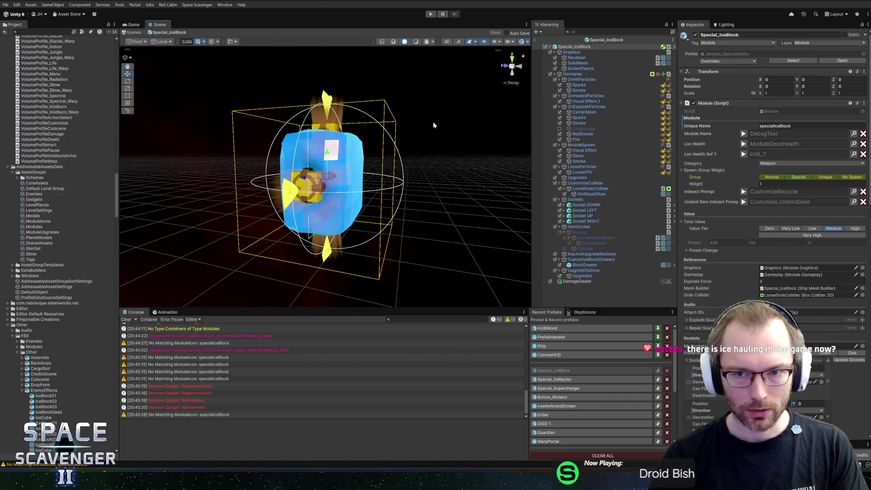
click(578, 63)
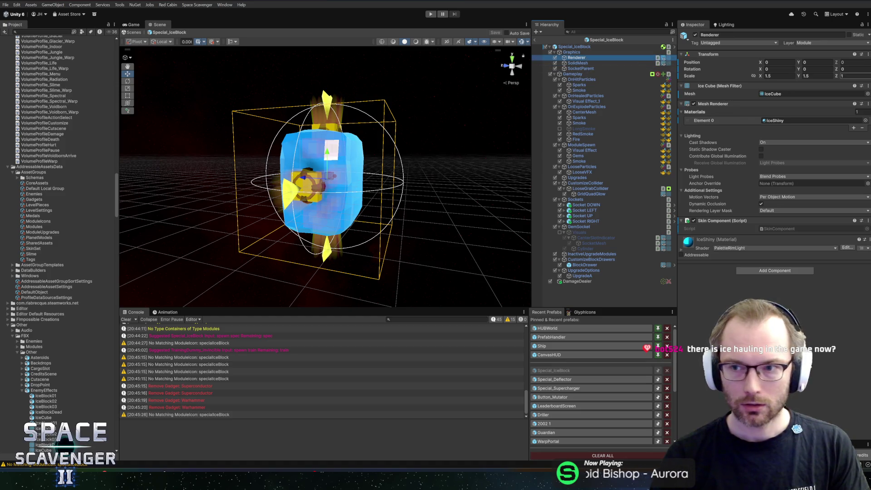
text(2)
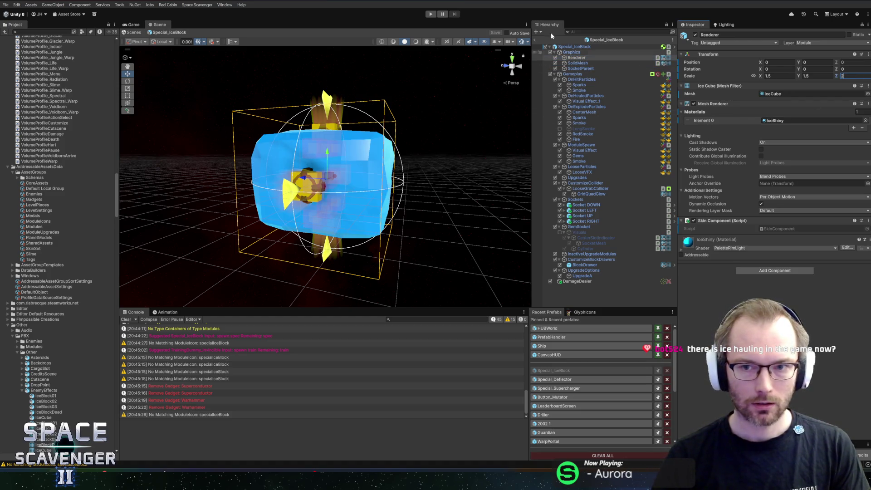
click(537, 40)
click(432, 16)
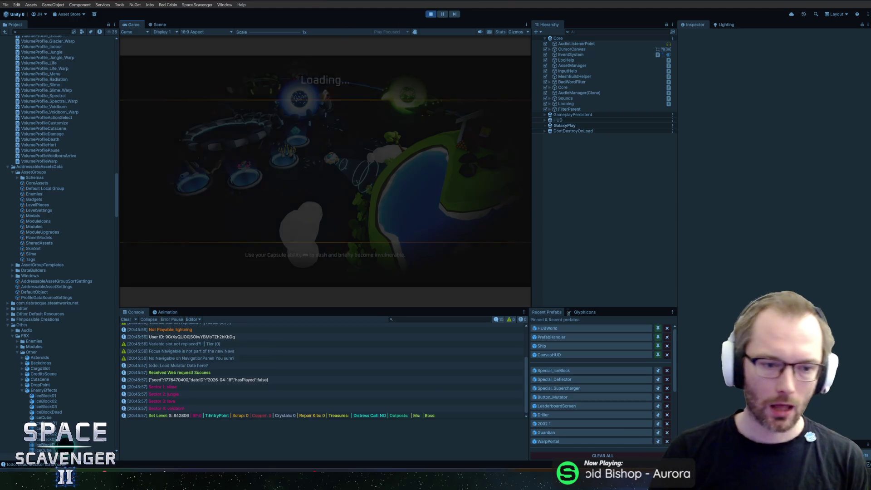
- Maximize the Game view and spawn Special_IceBlock beside the ship from the console
double_click(136, 25)
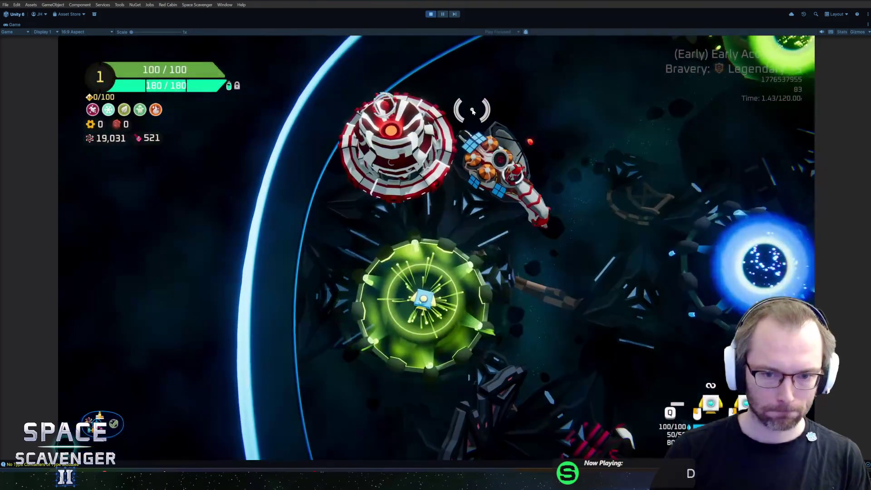
key(grave)
text(spawn specia)
key(Down)
key(Down)
key(Down)
key(Return)
scroll(291, 289, up, 5)
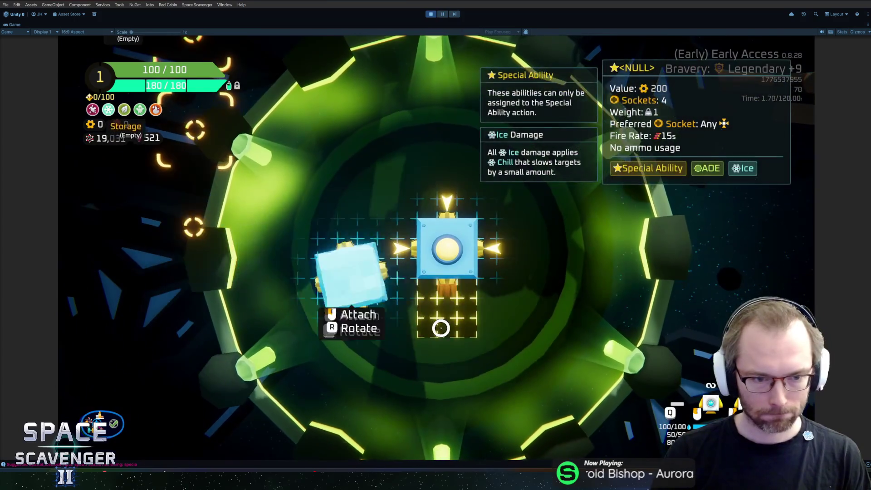
scroll(442, 327, down, 5)
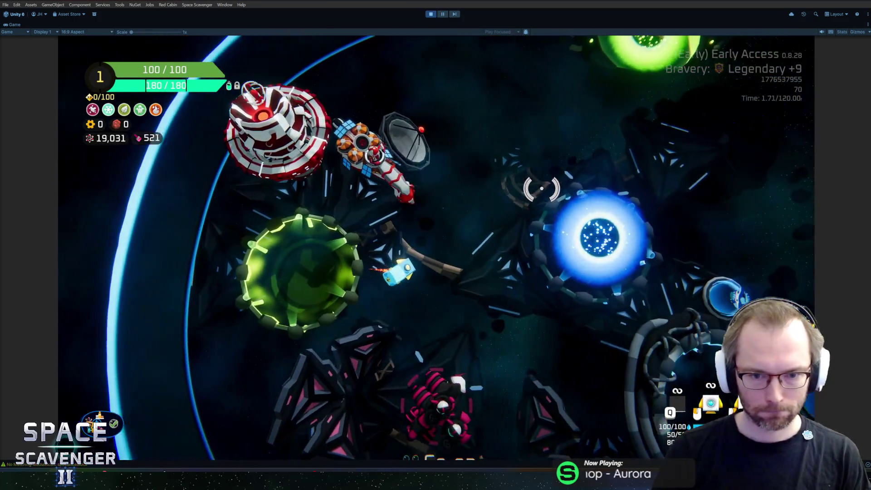
- Fly toward the Daily Challenge station and spawn six TrainingDummy_Invincible dummies
key(w)
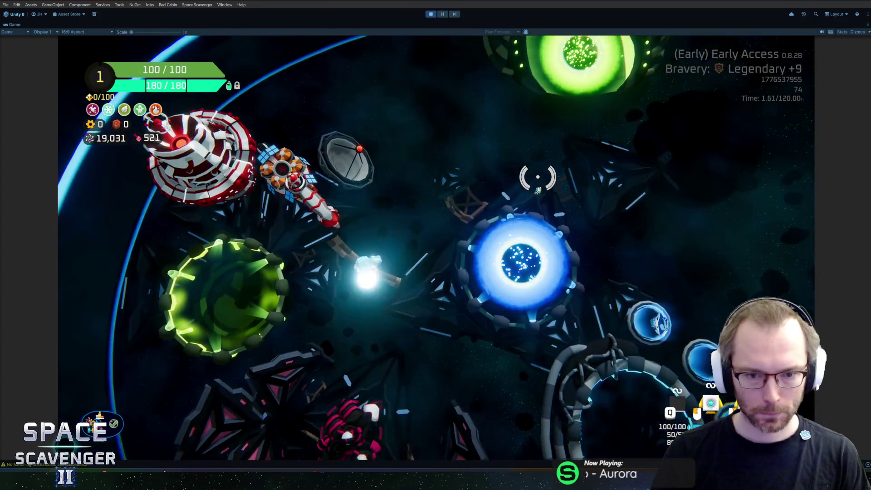
key(s)
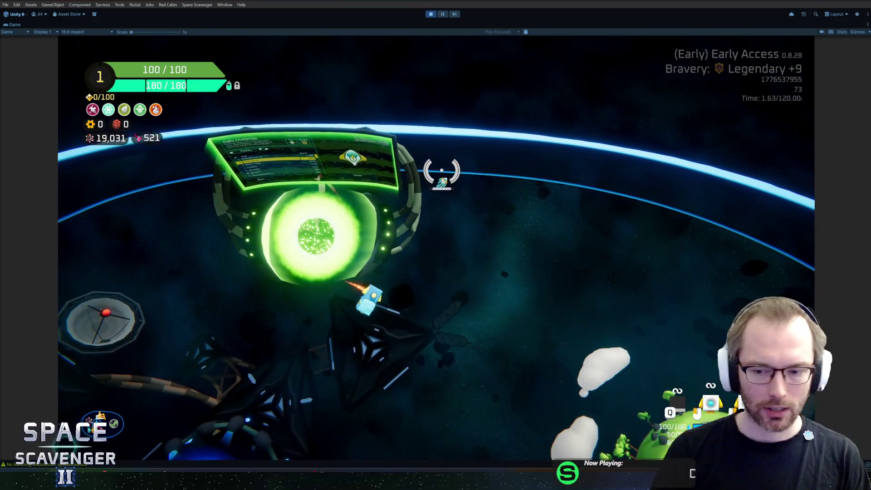
key(w)
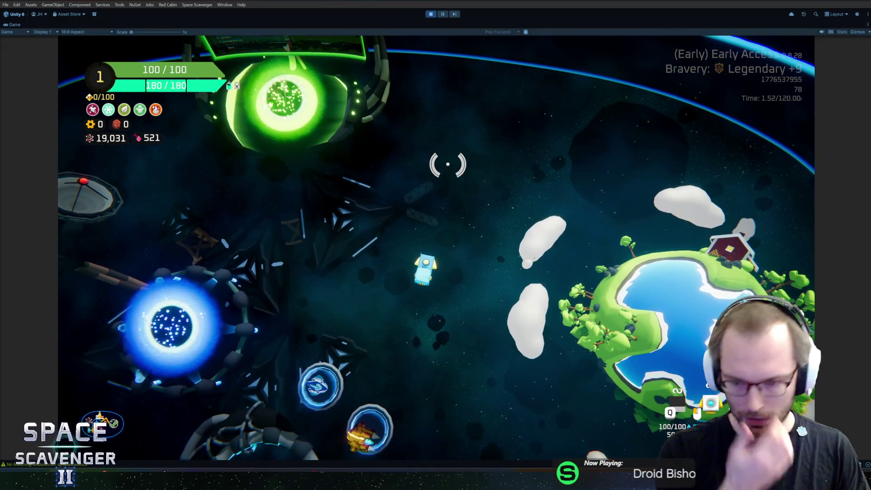
key(w)
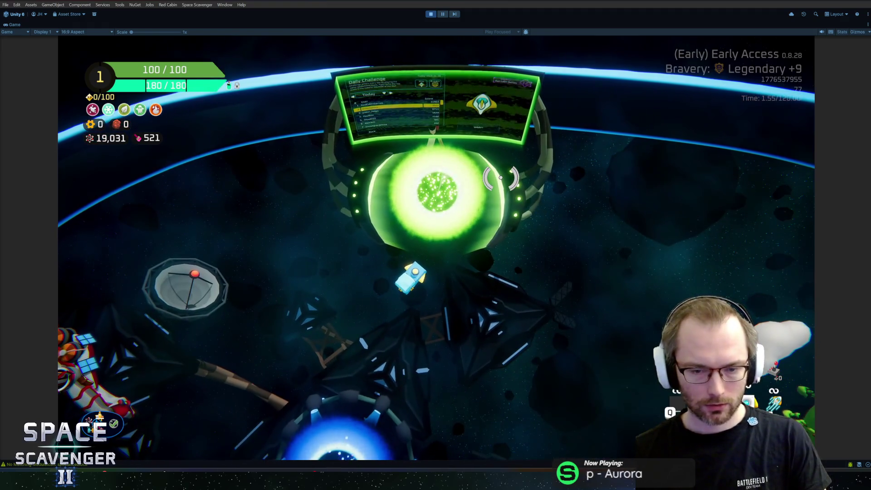
text(spawn trainin)
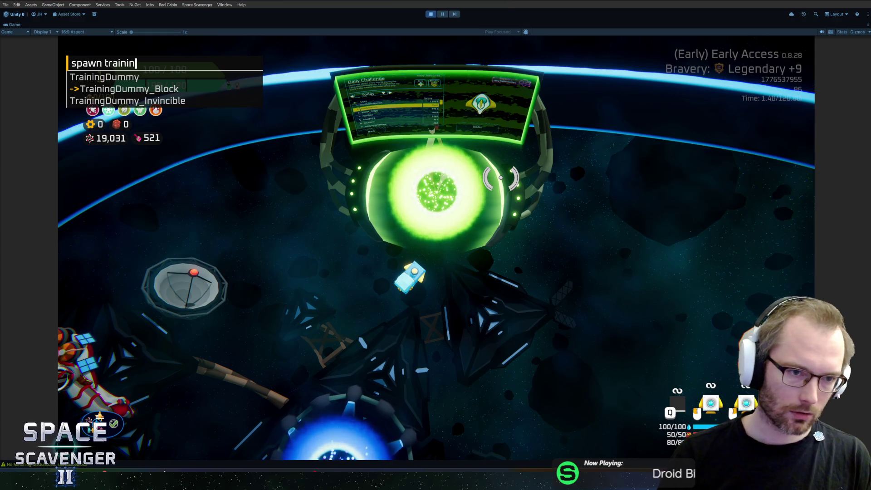
key(Down)
key(Tab)
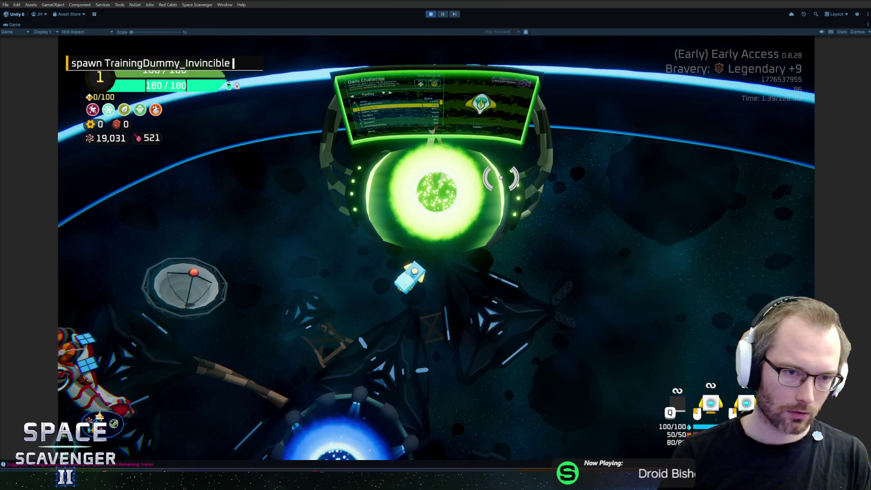
key(Return)
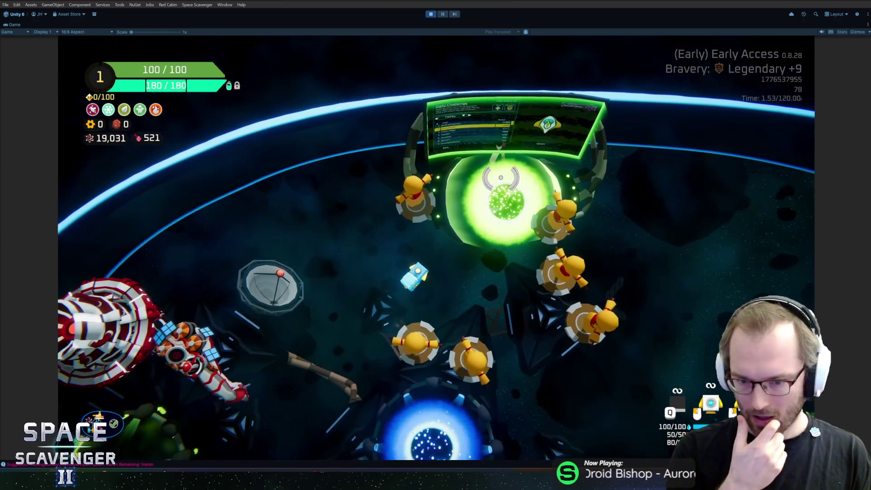
- Reset the ability with ship resetCooldown and freeze the nearby dummies with Q
key(grave)
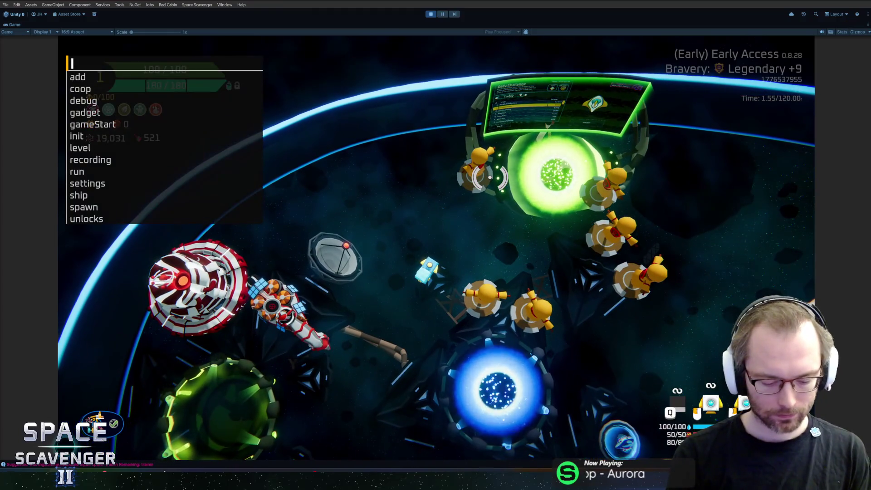
text(ship res)
key(Tab)
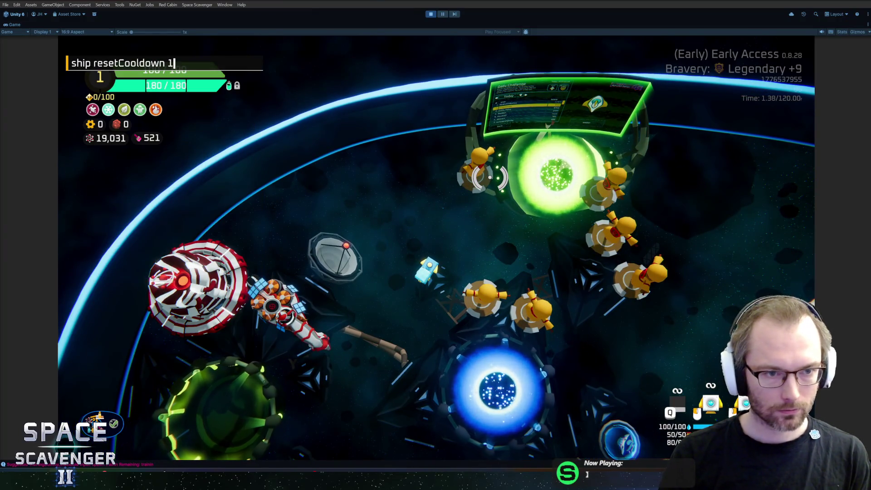
key(Return)
key(q)
key(grave)
key(grave)
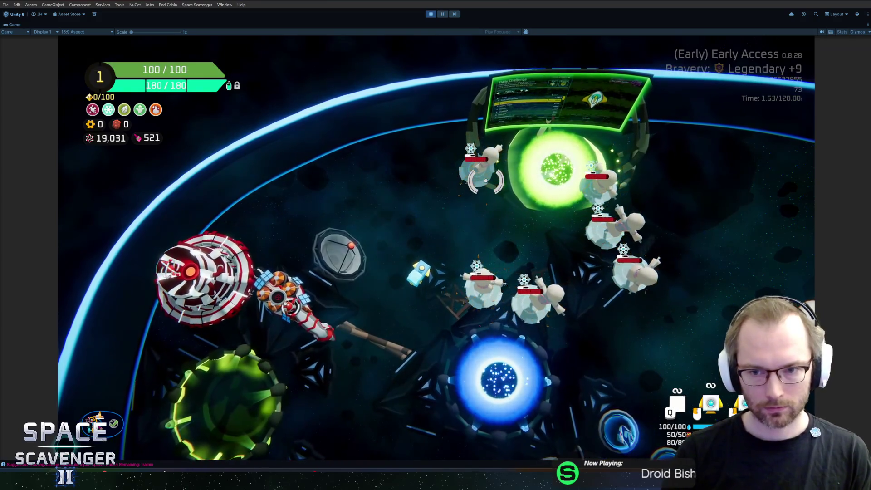
key(Tab)
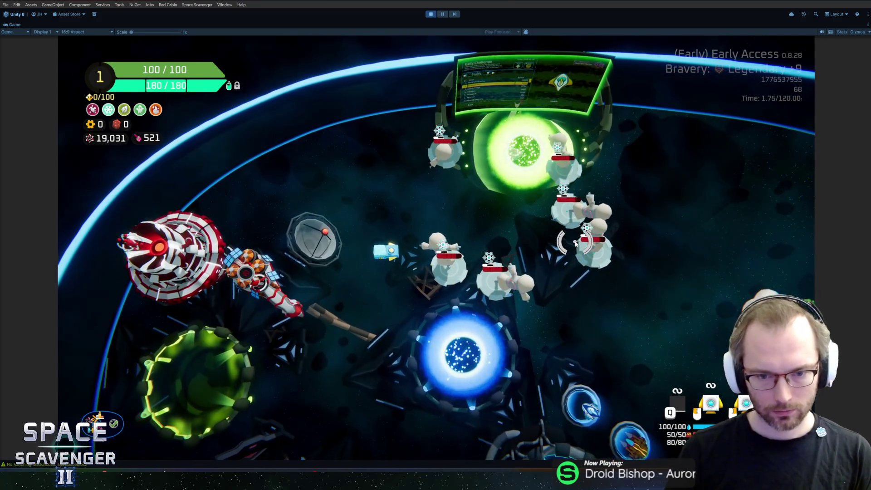
- Fly up to the frozen dummies, shoot them for 120-damage hits, and stop the game
key(s)
key(d)
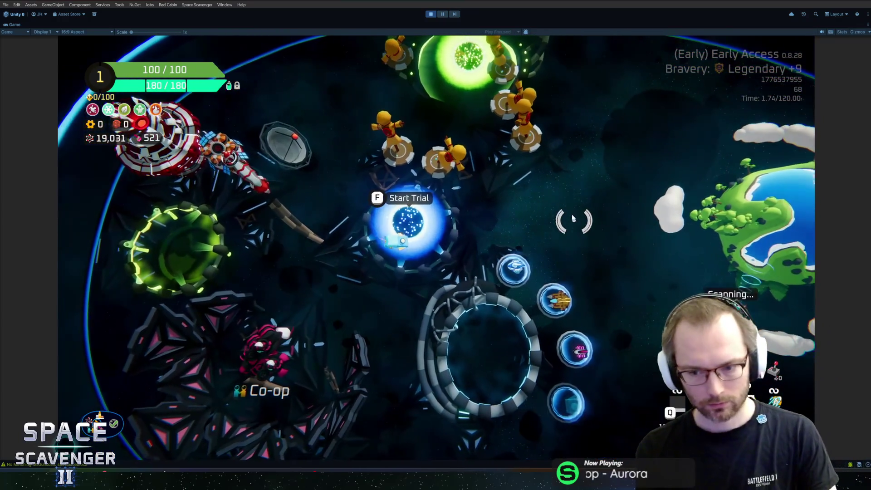
key(d)
key(w)
click(301, 225)
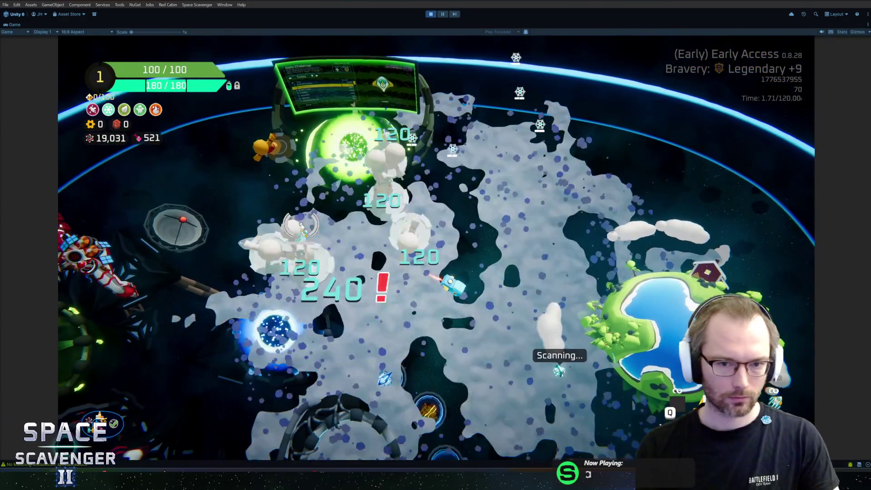
key(s)
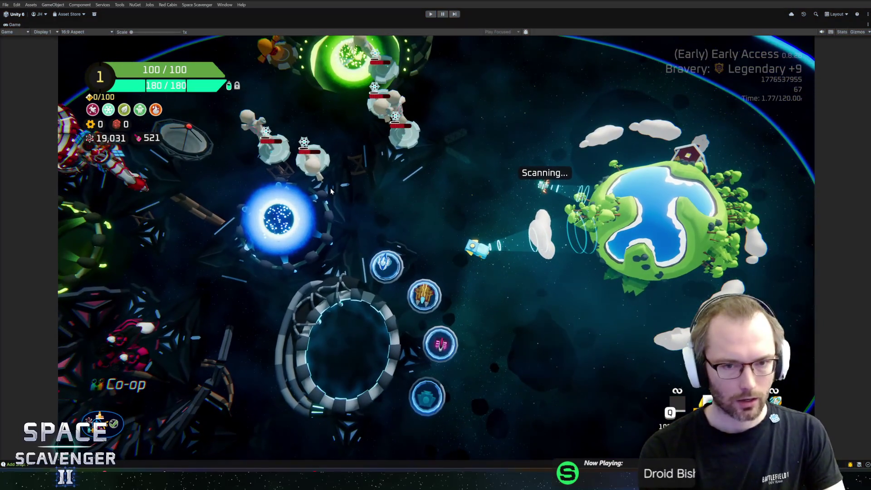
key(ctrl+1)
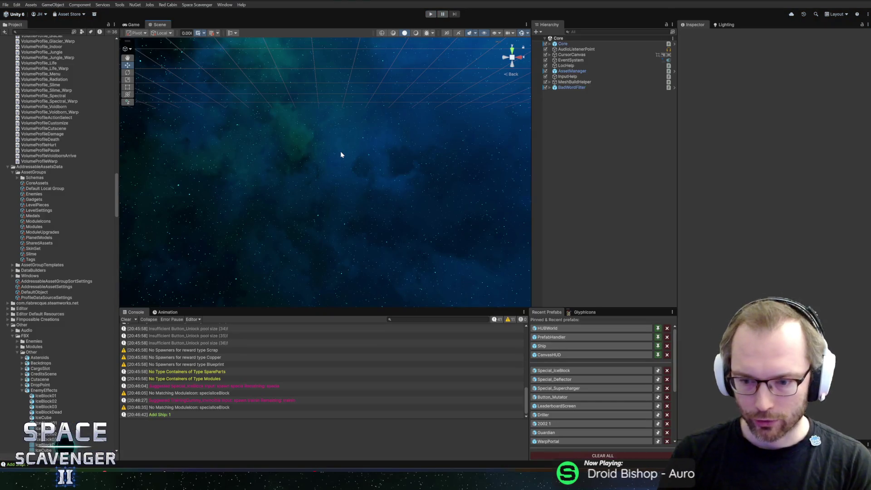
- Give Special_IceBlock's DamageDealer an on-hit Status Effect_Creator_Stun with Frozen overlay, then enter Play mode
click(582, 371)
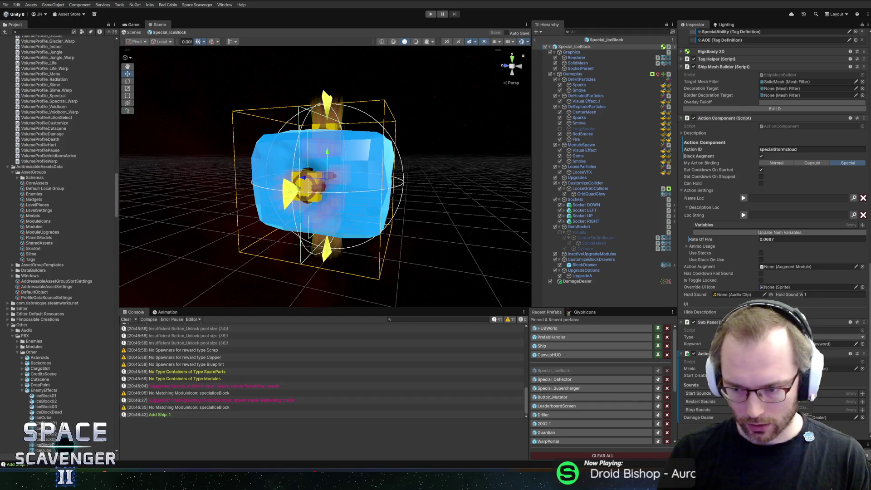
scroll(774, 181, up, 3)
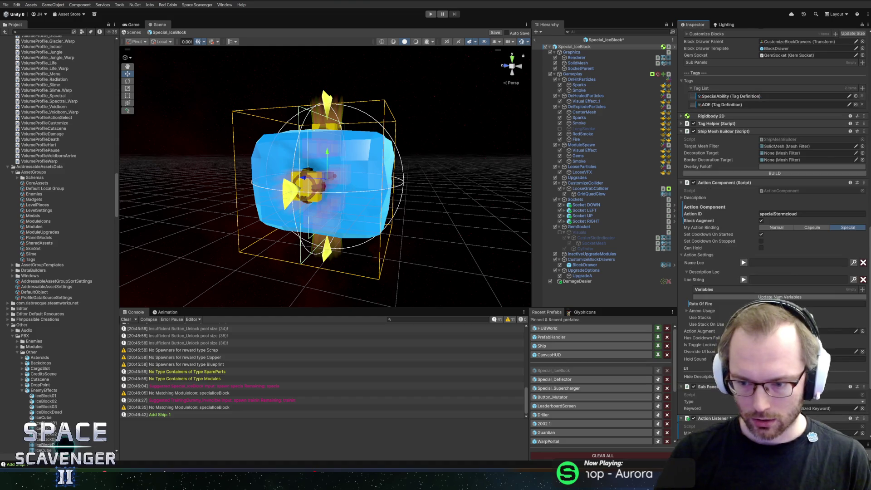
scroll(773, 182, down, 5)
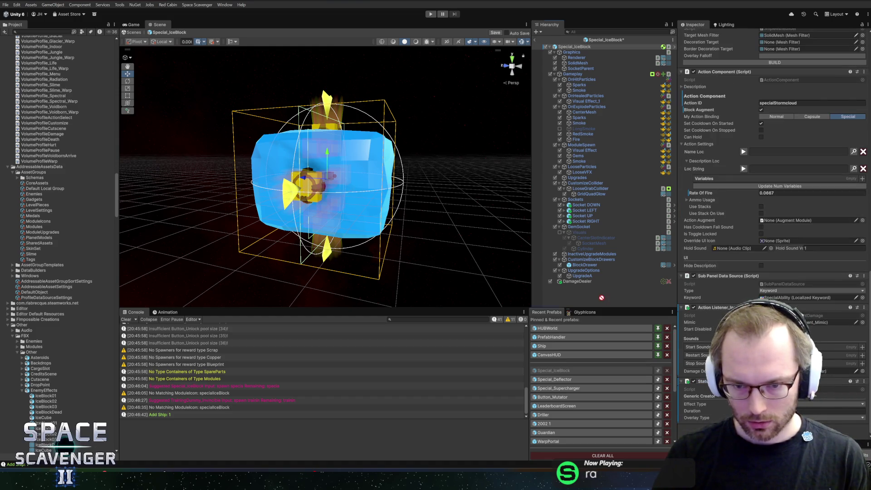
scroll(774, 204, down, 3)
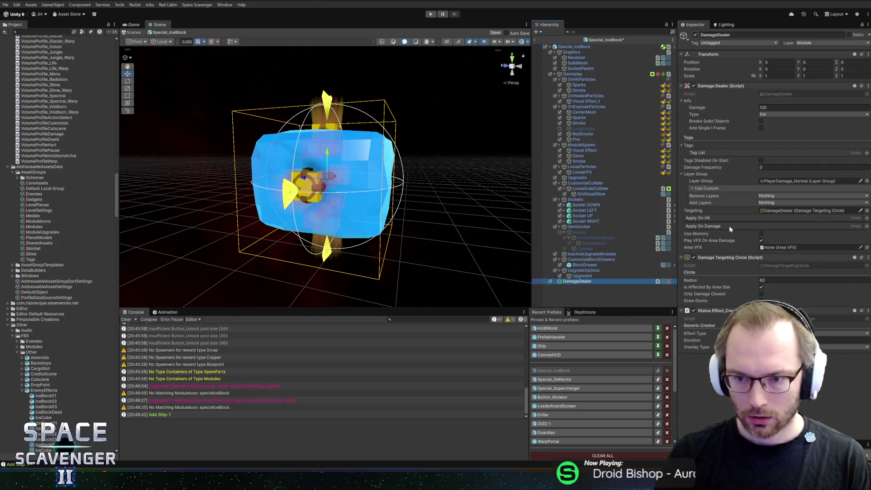
click(866, 219)
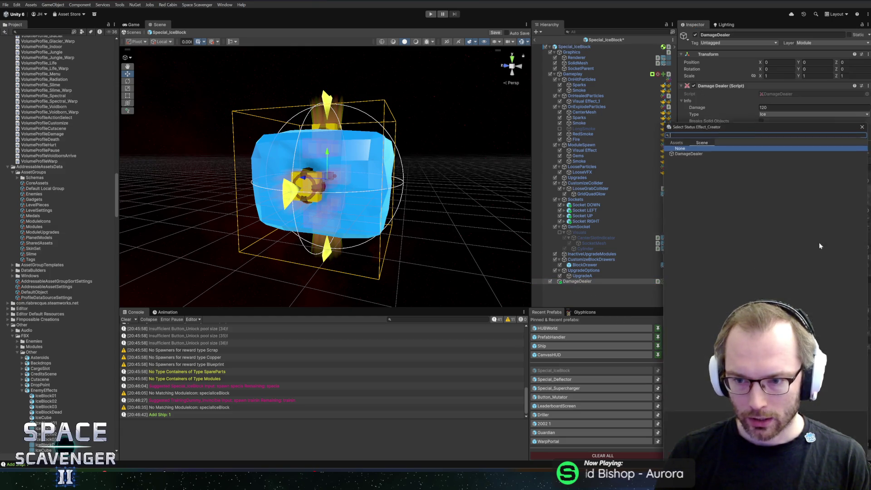
double_click(689, 151)
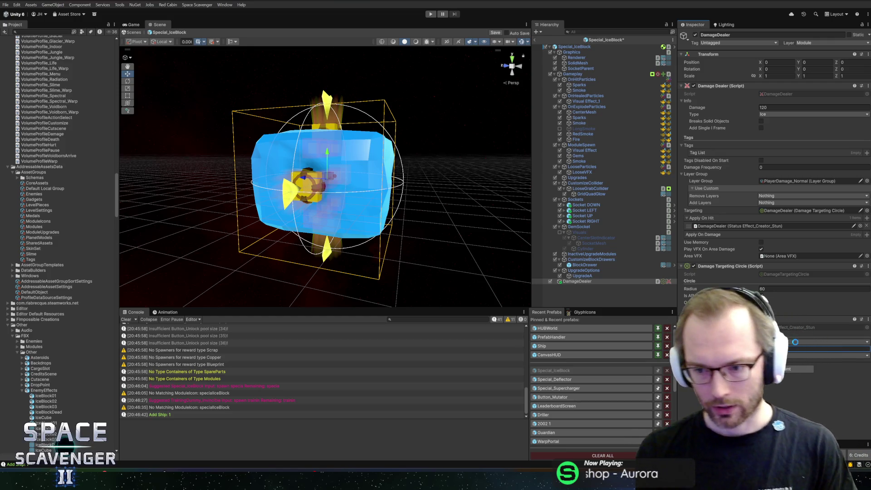
click(784, 356)
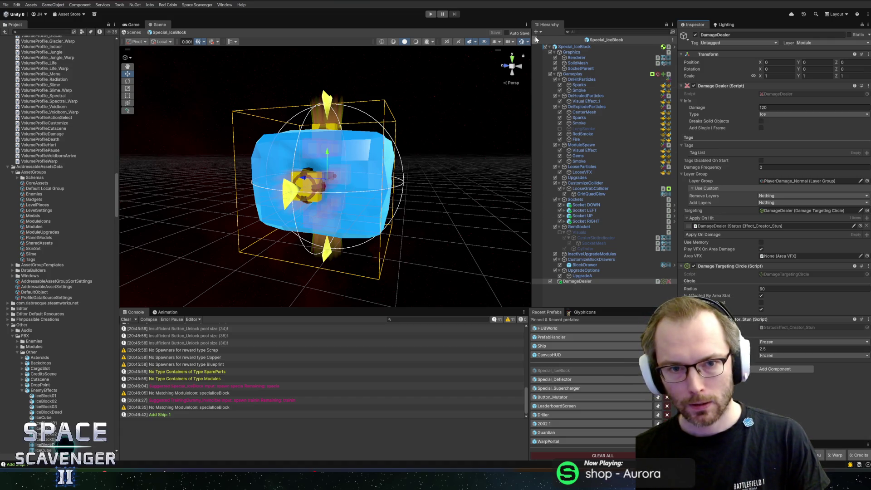
key(ctrl+p)
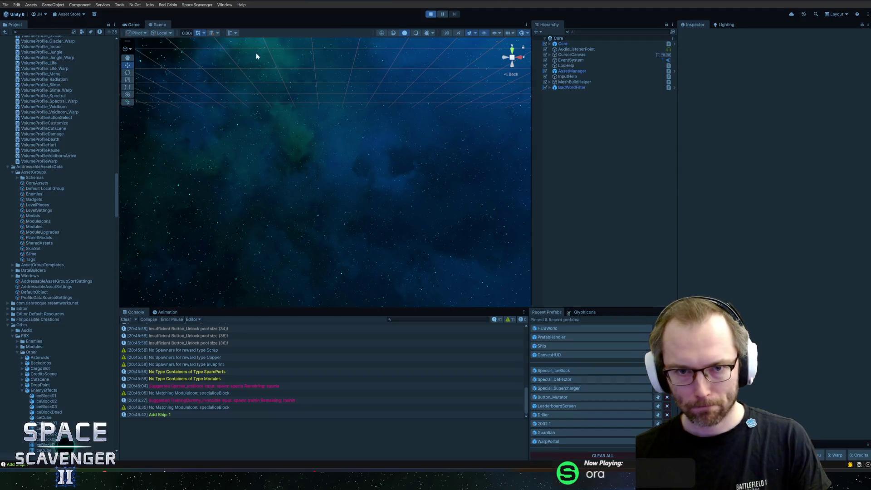
- Maximize the Game view, fly the ship across the hub, and check the Ice Block module
double_click(134, 24)
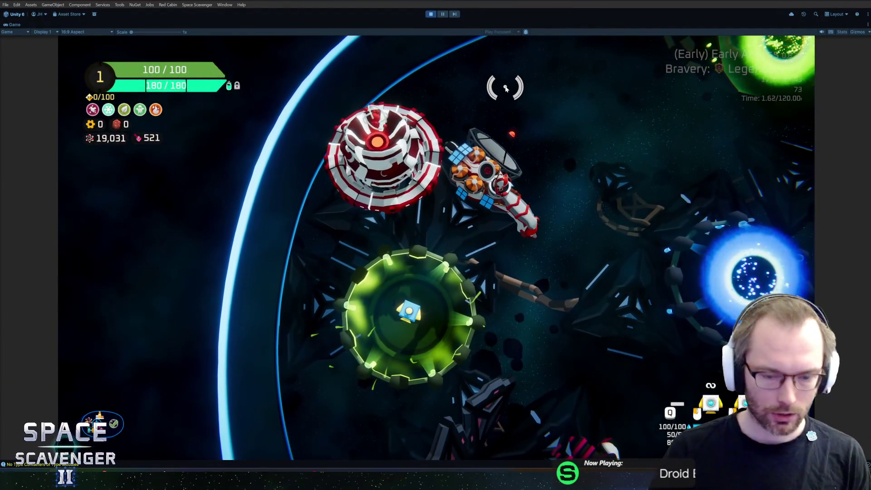
key(grave)
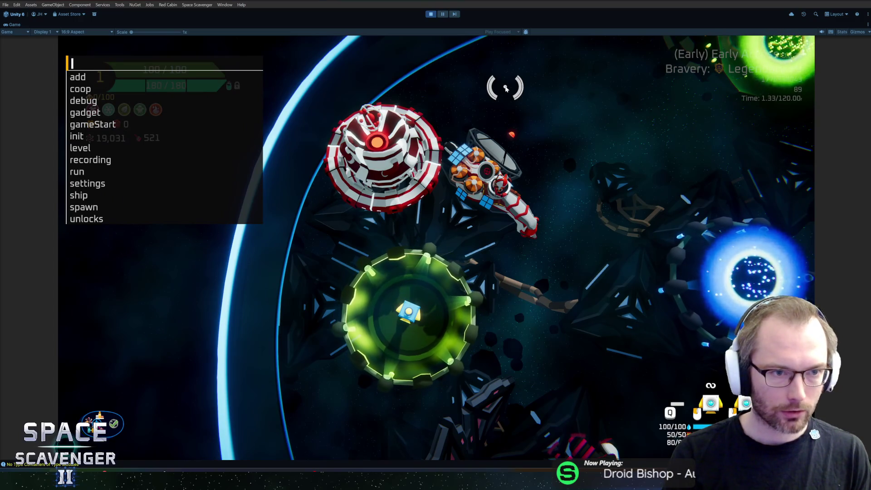
key(grave)
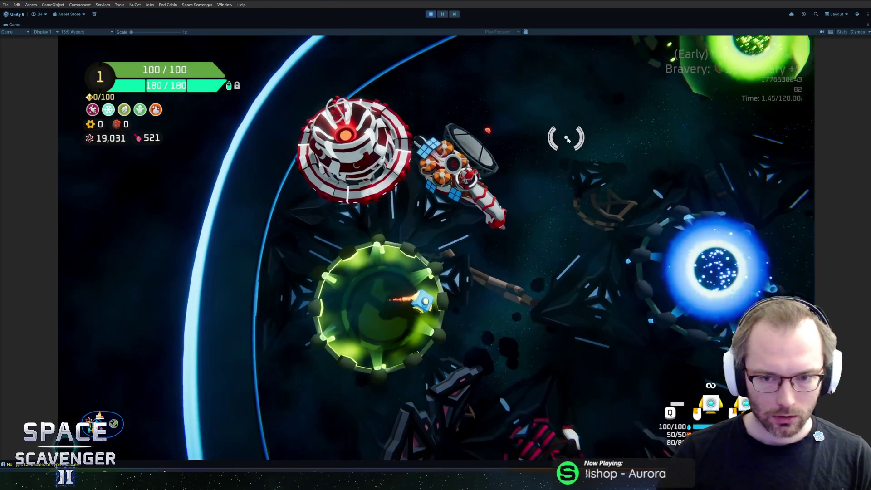
key(d)
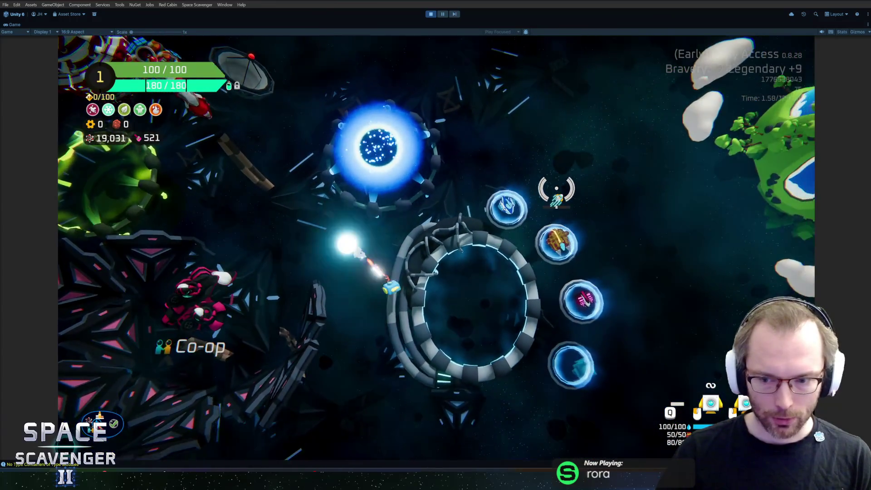
key(d)
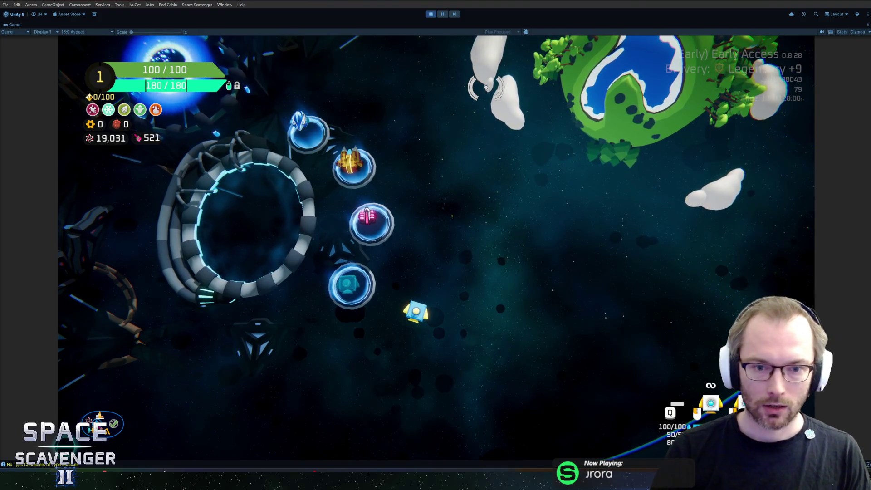
key(grave)
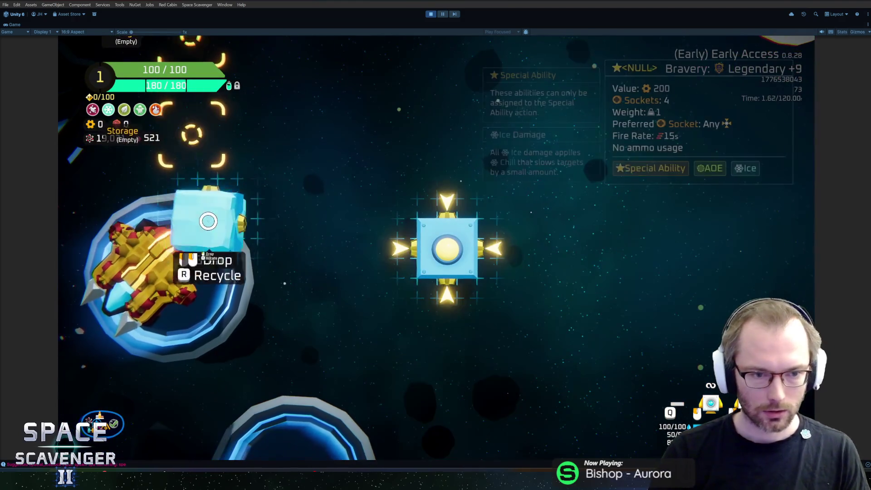
key(Escape)
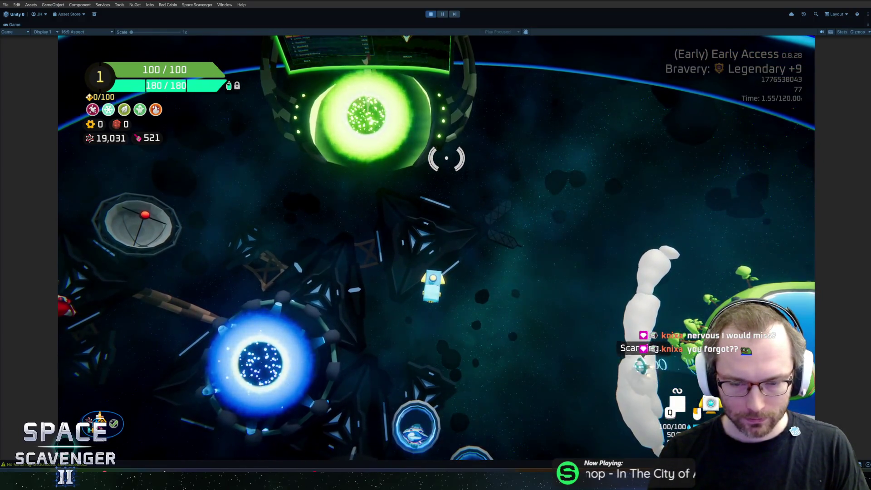
- Spawn TrainingDummy_Invincible from the console and freeze the dummies with the ice ability
text(spasw)
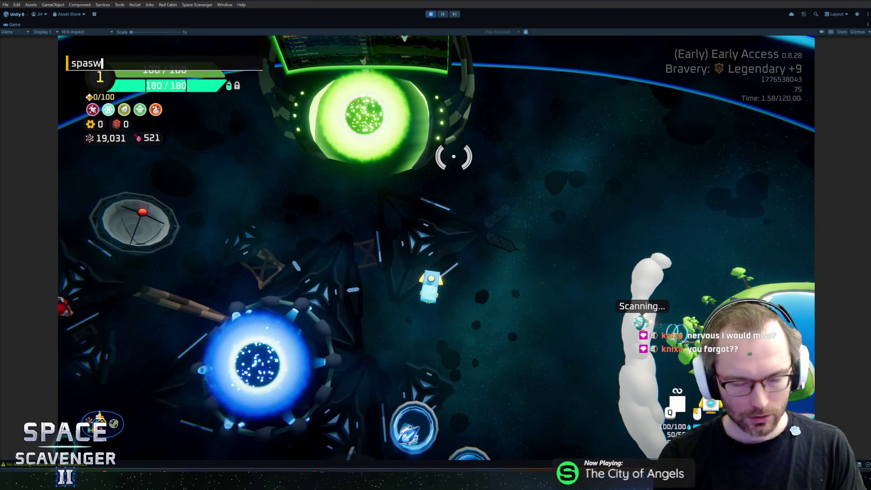
text(wn trainin)
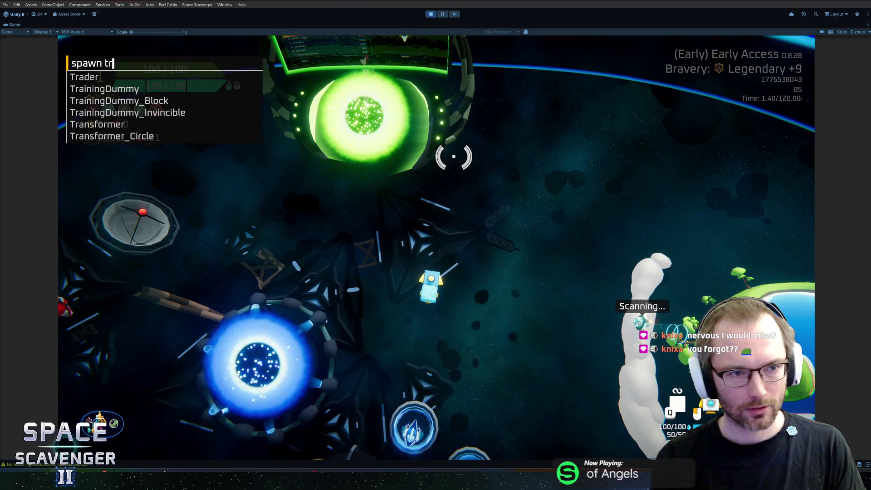
key(Down)
key(Down)
key(Tab)
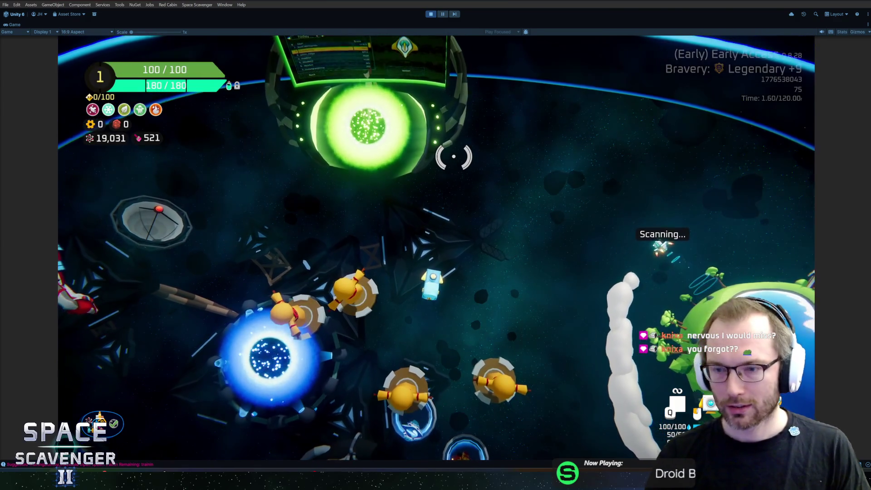
key(q)
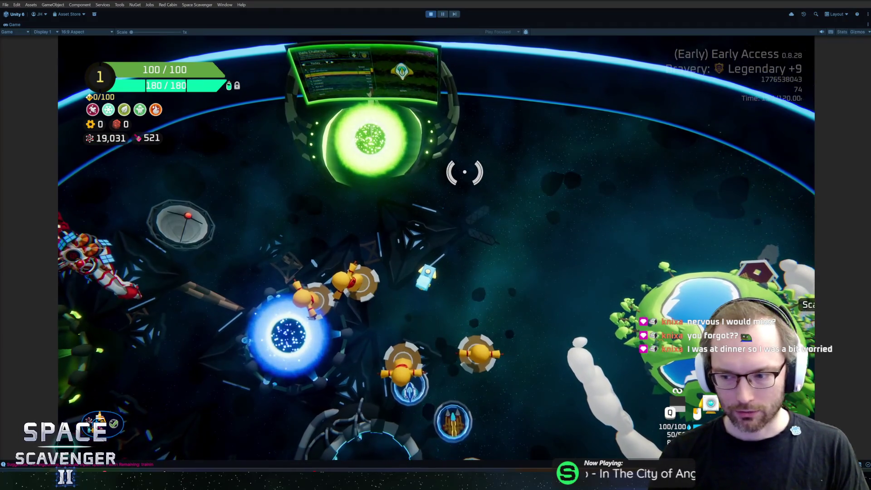
- Reset the ship's ability cooldown from the debug console and fire the frost blast
key(grave)
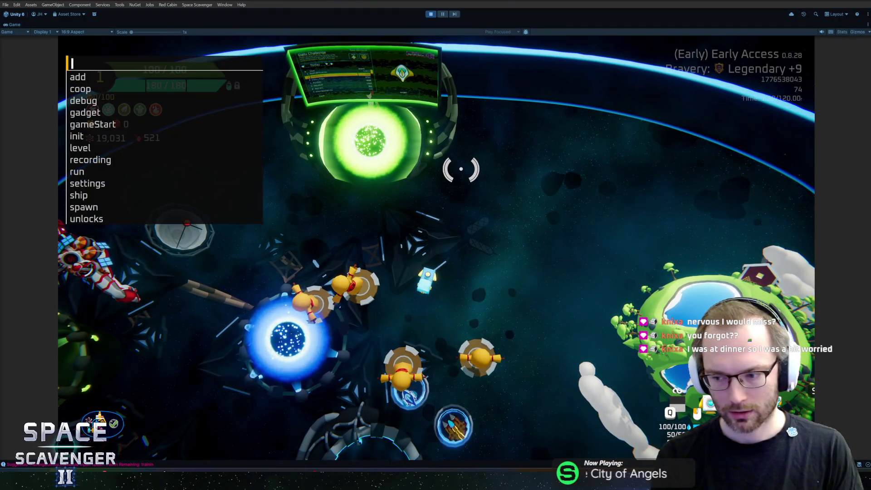
text(ship)
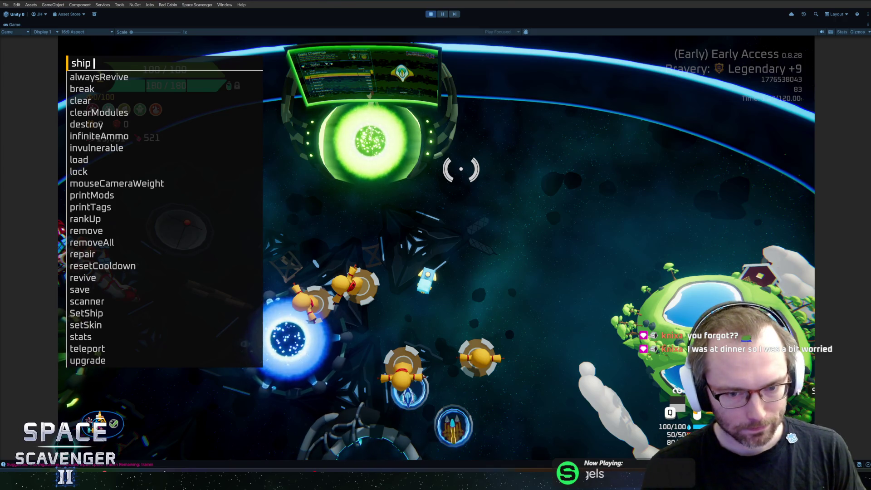
text(resetCooldown)
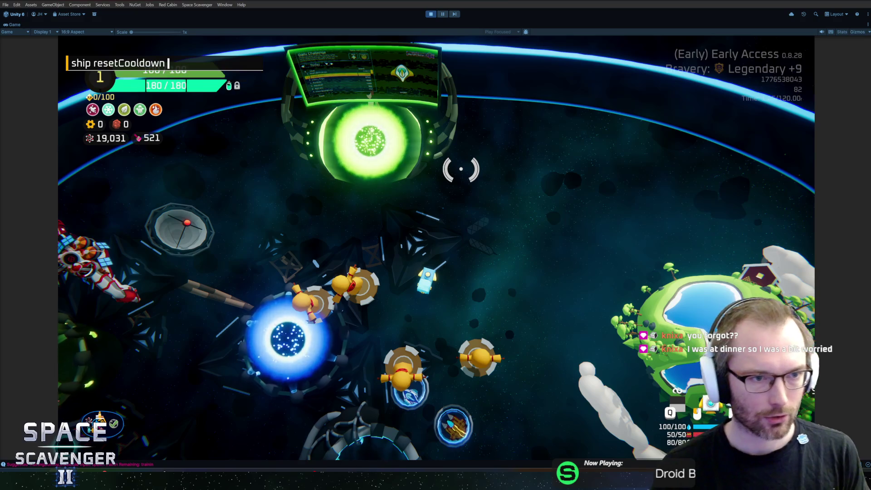
key(Return)
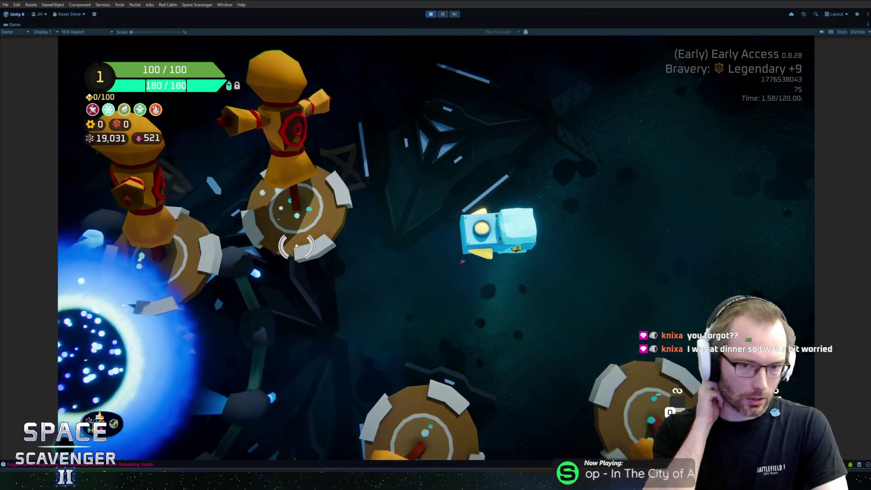
key(grave)
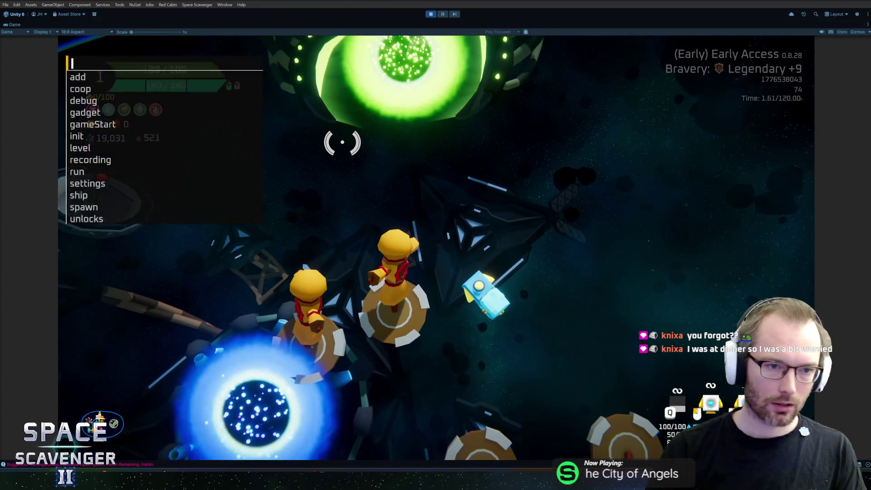
key(Escape)
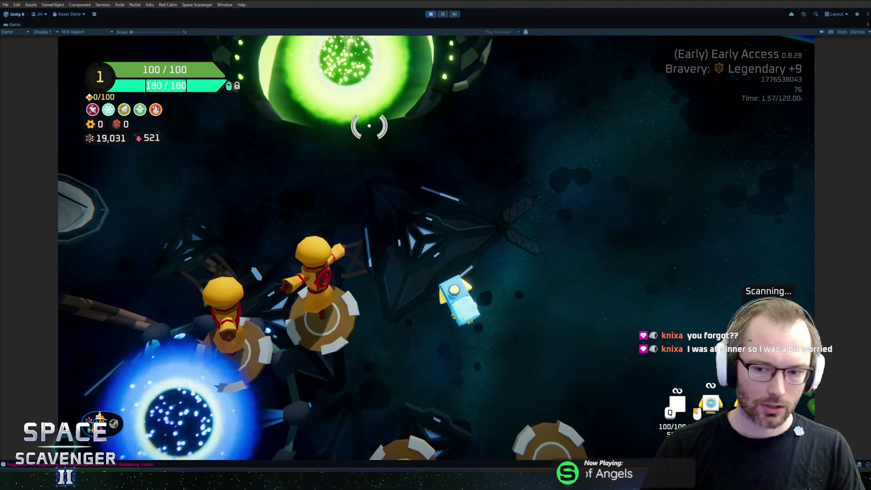
key(q)
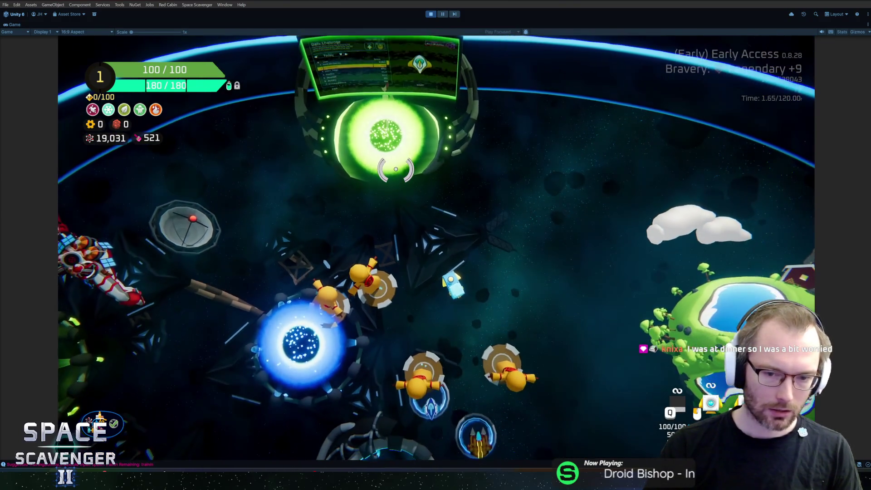
- Run 'ship resetCooldown 1' again, fire another frost blast, and stop the play test
key(grave)
text(ship resetCooldown 1)
key(Return)
key(q)
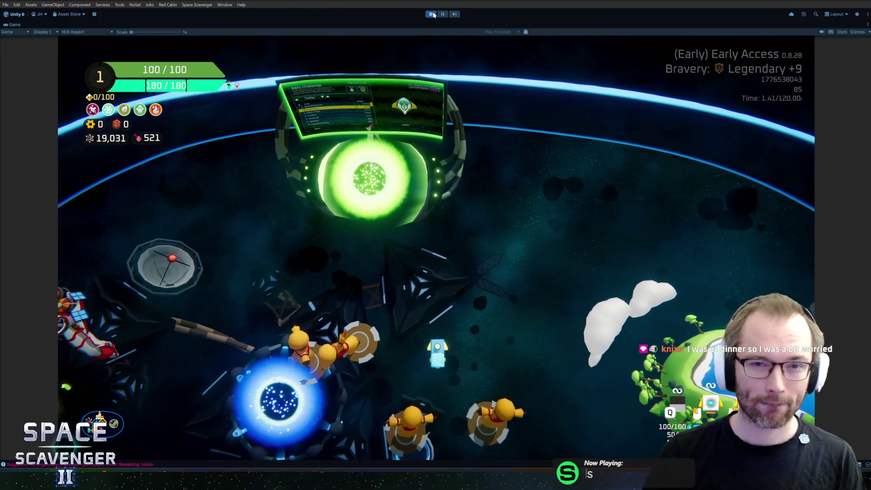
click(434, 15)
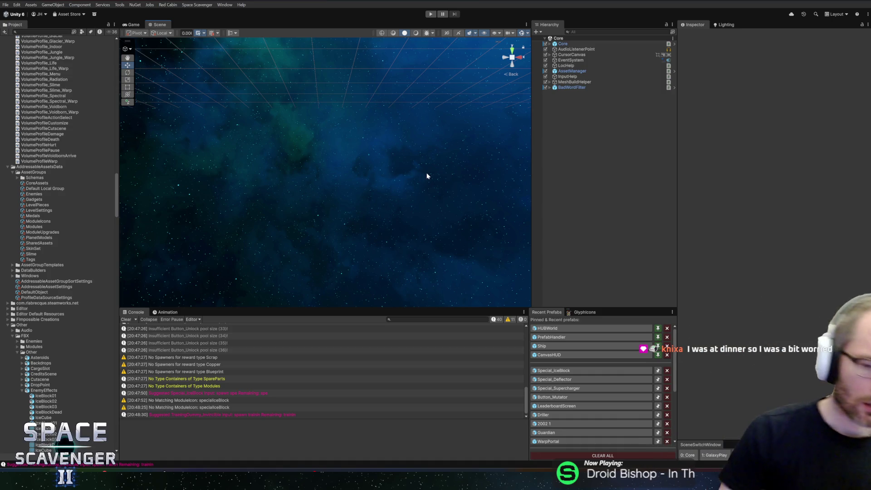
- Set Special_IceBlock's Renderer scale to 1.4 on X and Y, then return to the Core scene
click(555, 370)
mouse_move(467, 157)
mouse_down()
mouse_move(383, 136)
mouse_move(327, 137)
mouse_up()
key(f)
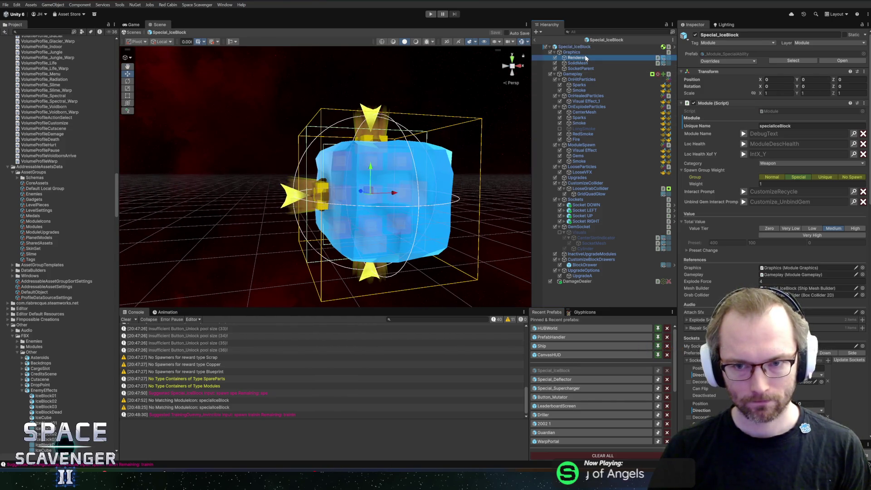
click(585, 58)
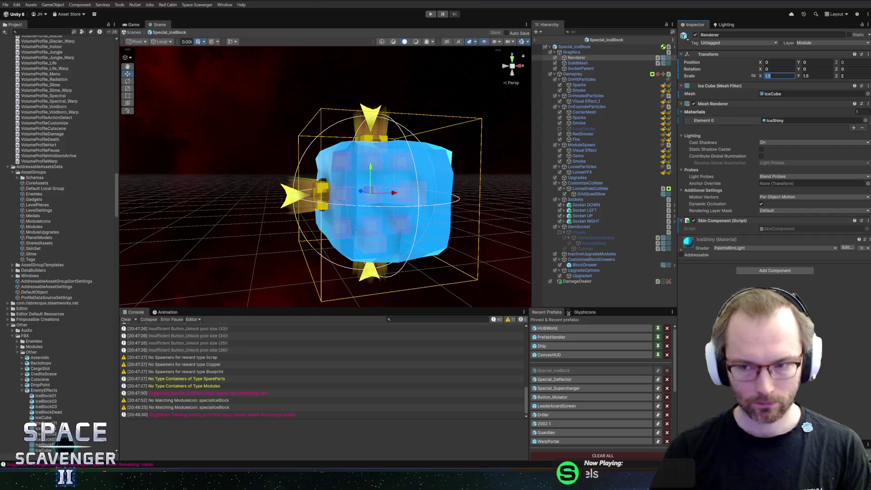
text(1)
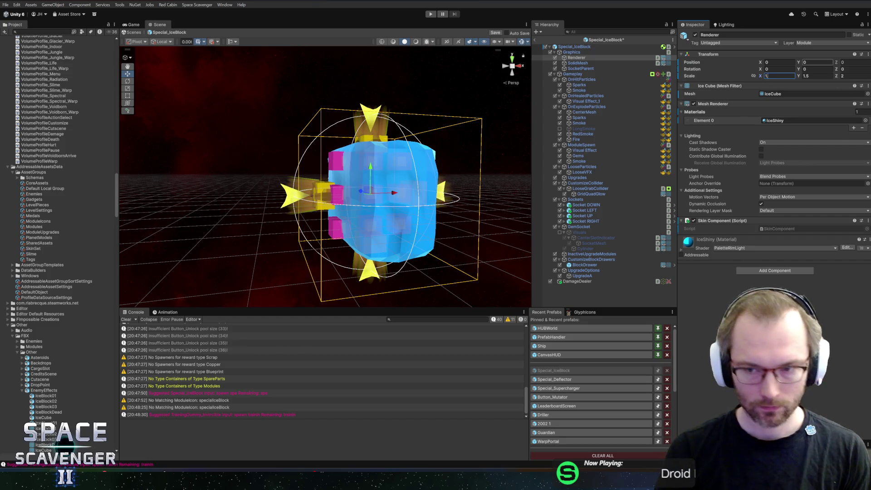
text(.41.4)
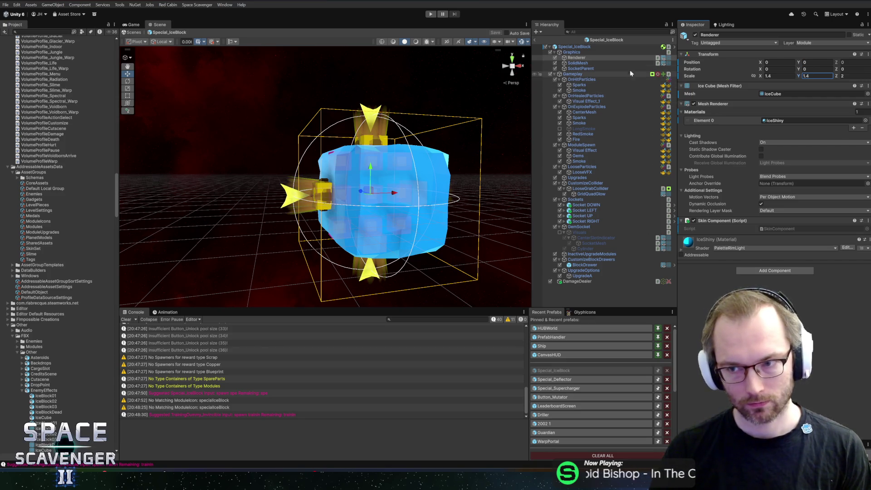
click(536, 40)
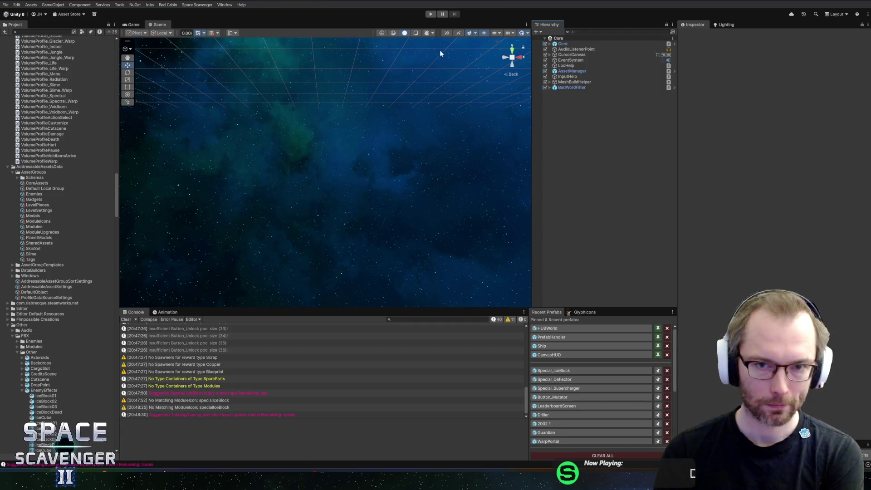
- Start the game full-window and spawn the Special_IceBlock item beside the ship
click(434, 11)
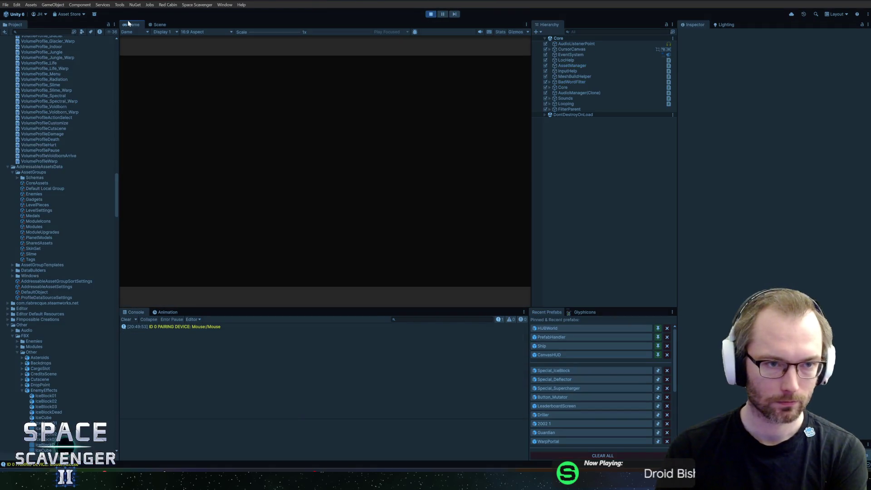
double_click(130, 24)
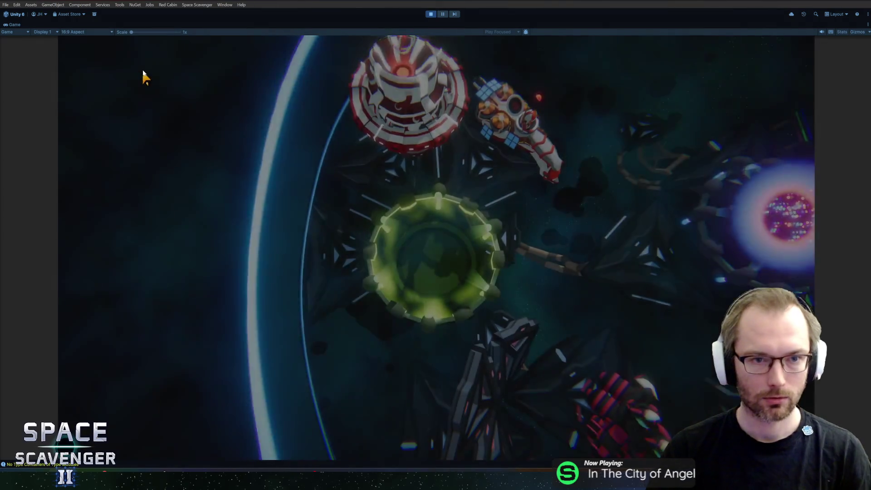
key(grave)
text(spawn )
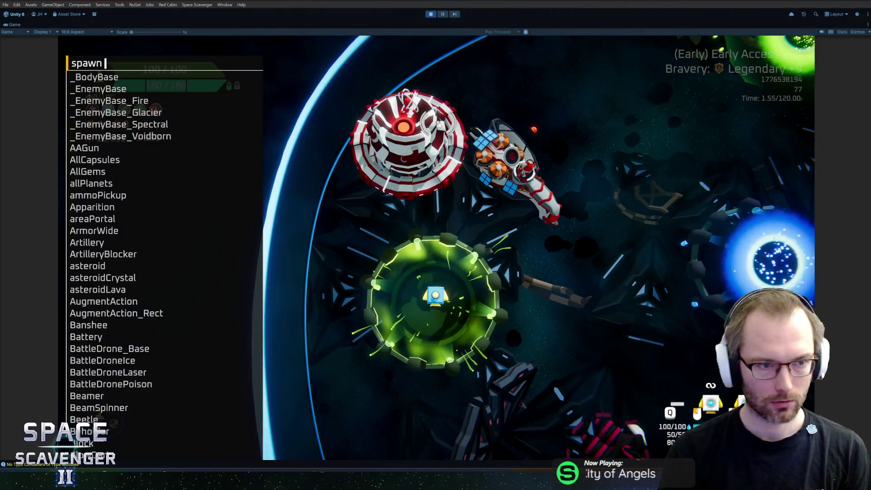
text(special)
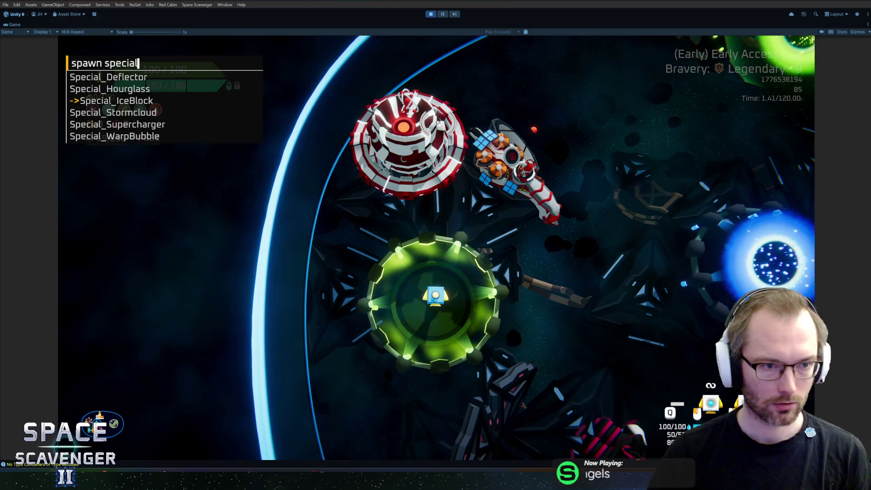
key(Return)
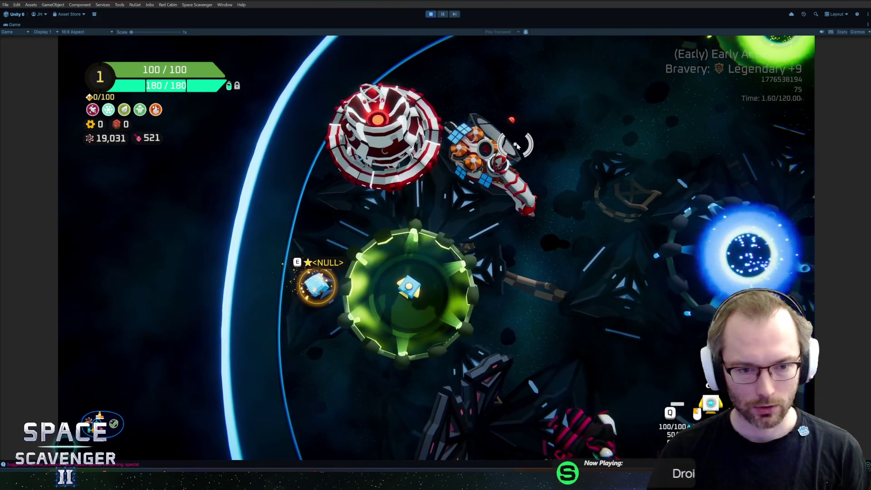
- Attach the ice block below the ship's core in the ship-building view
key(Tab)
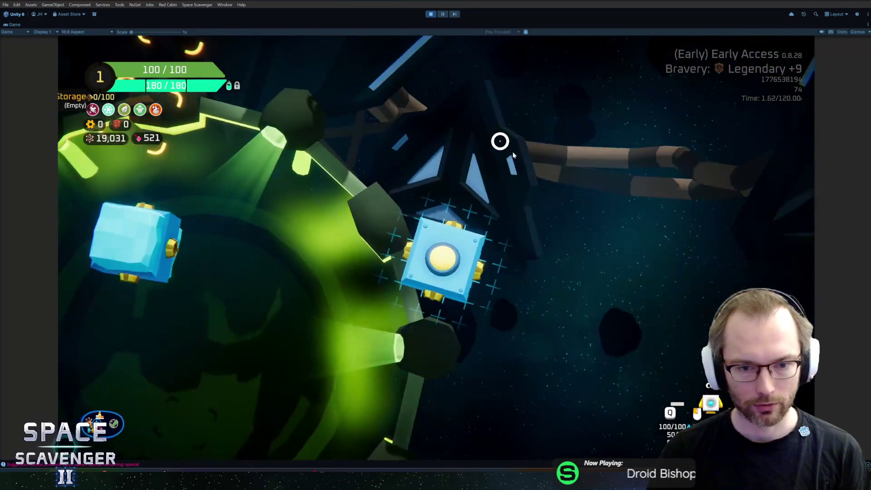
mouse_move(212, 235)
drag(212, 235, 447, 291)
key(Tab)
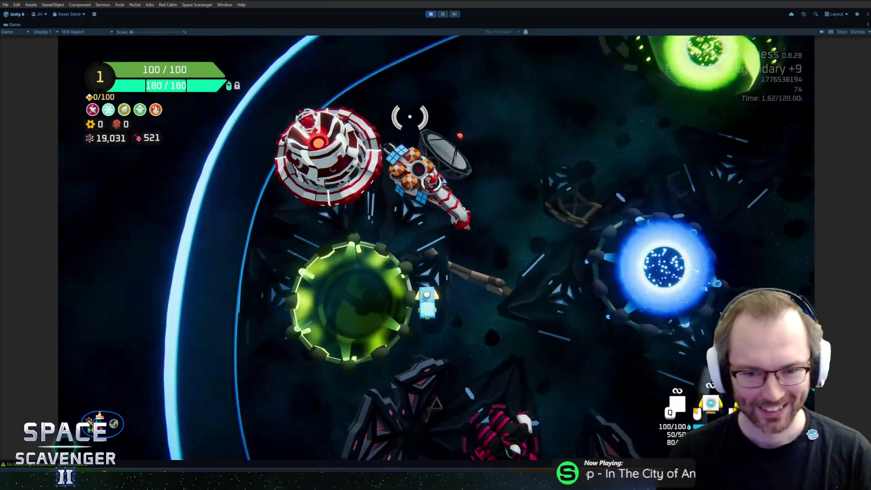
- Fly the ship around the arena past the ring, green planet and portal
key(d)
key(s)
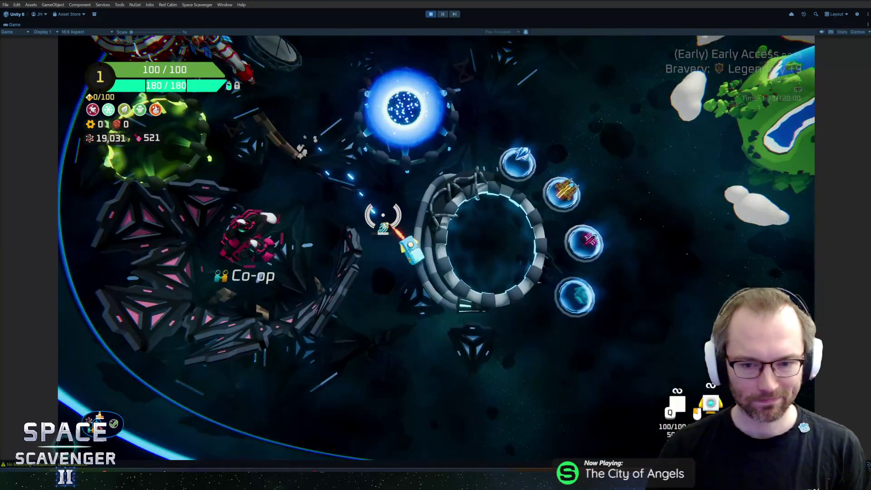
key(d)
key(w)
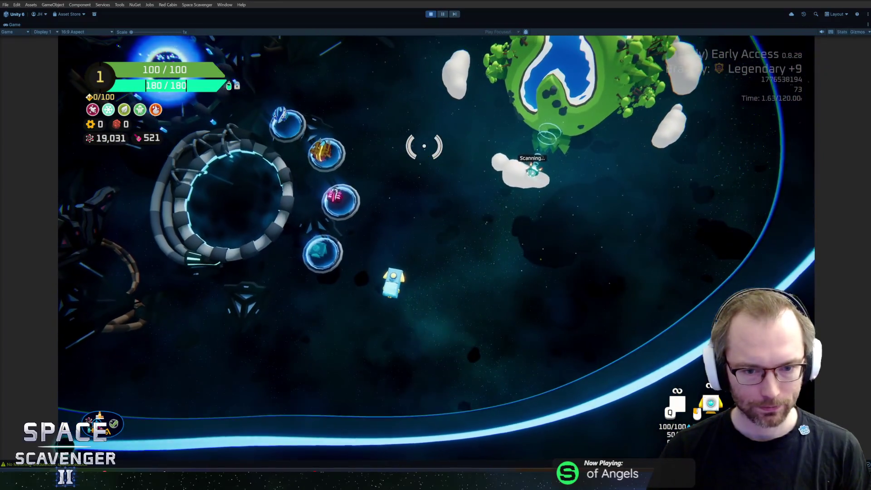
key(a)
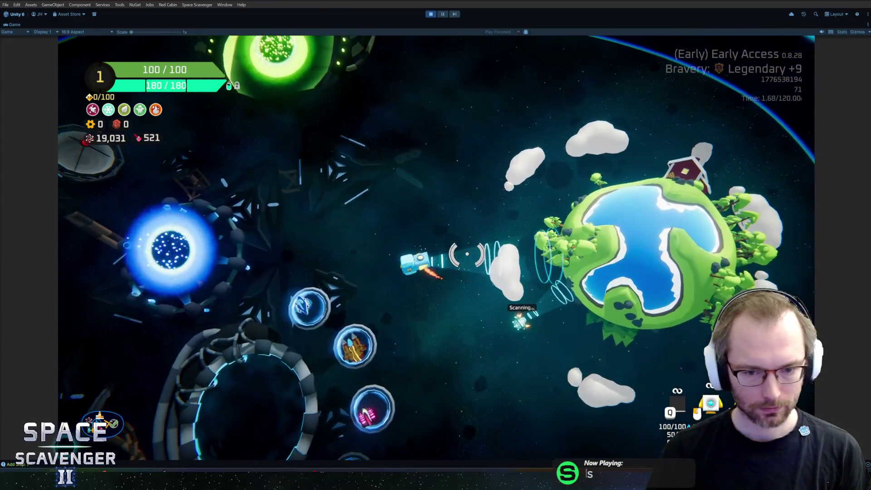
key(a)
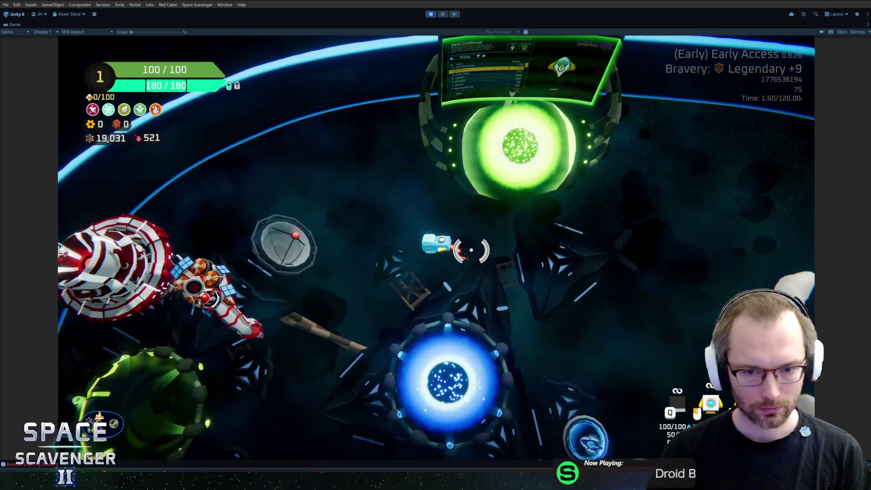
key(d)
key(s)
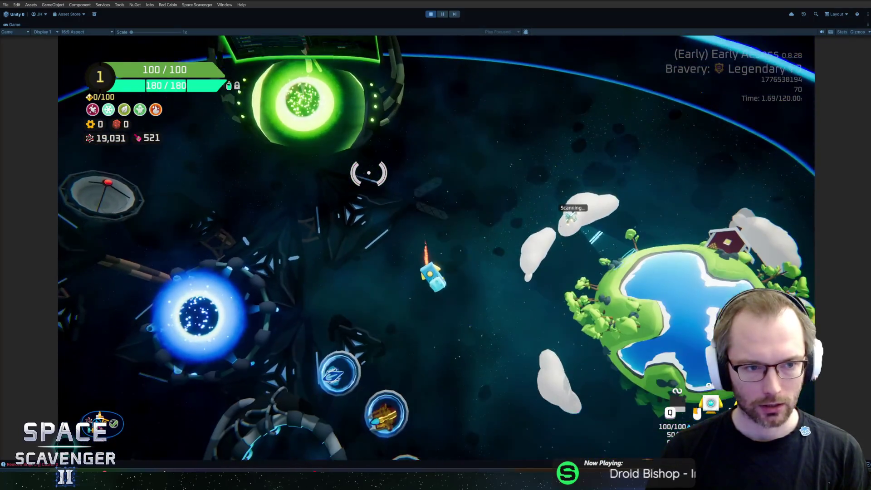
key(s)
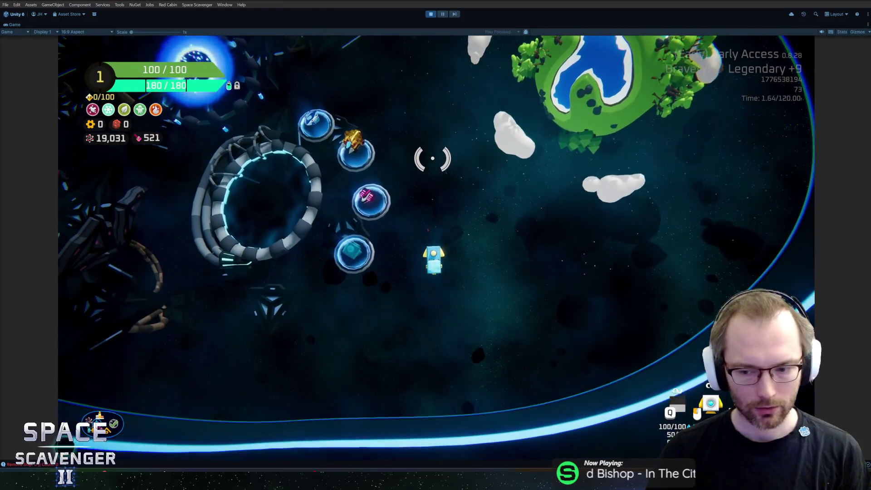
key(s)
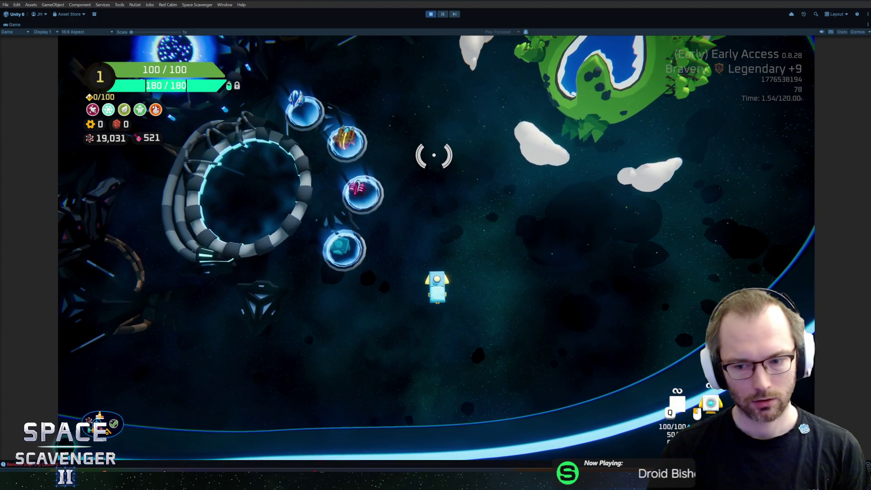
key(w)
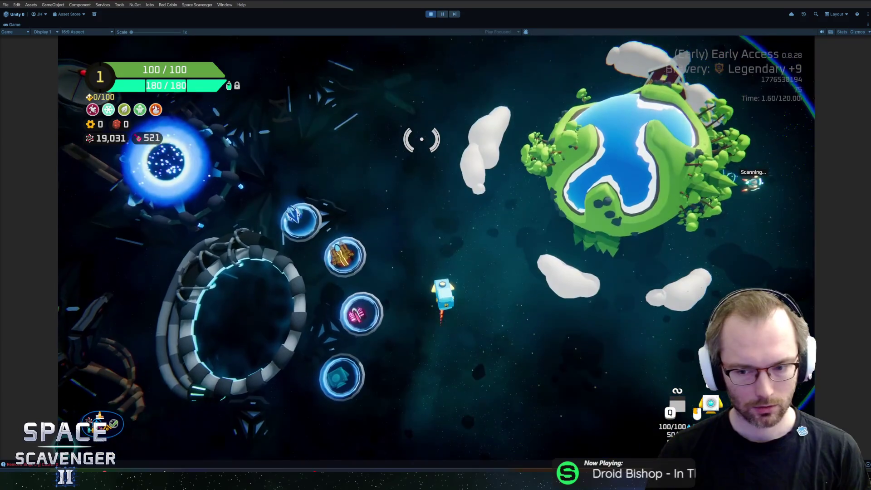
key(a)
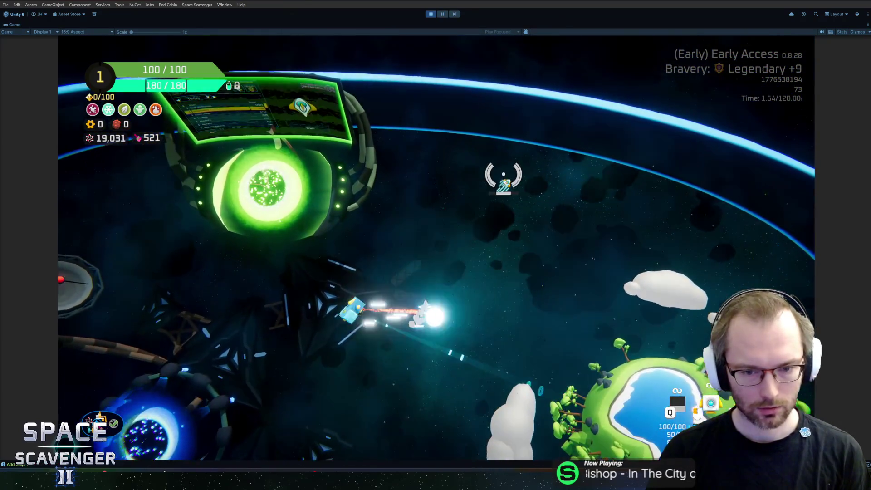
key(s)
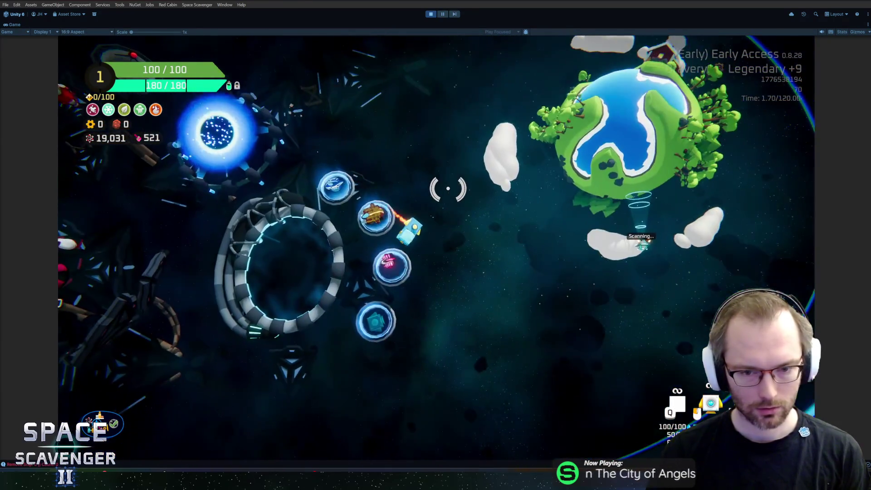
key(s)
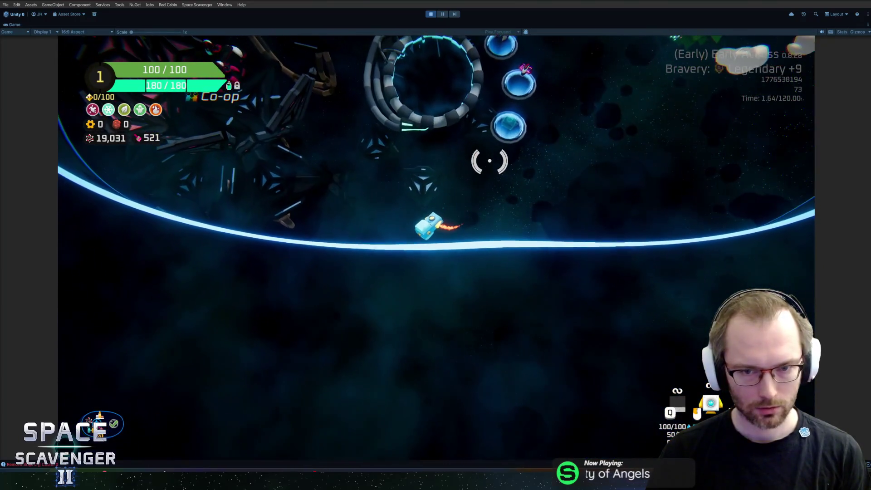
key(w)
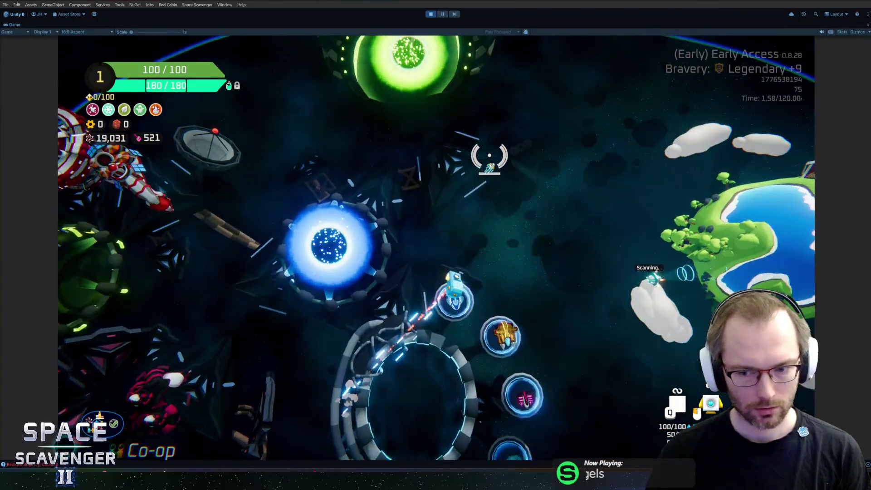
key(w)
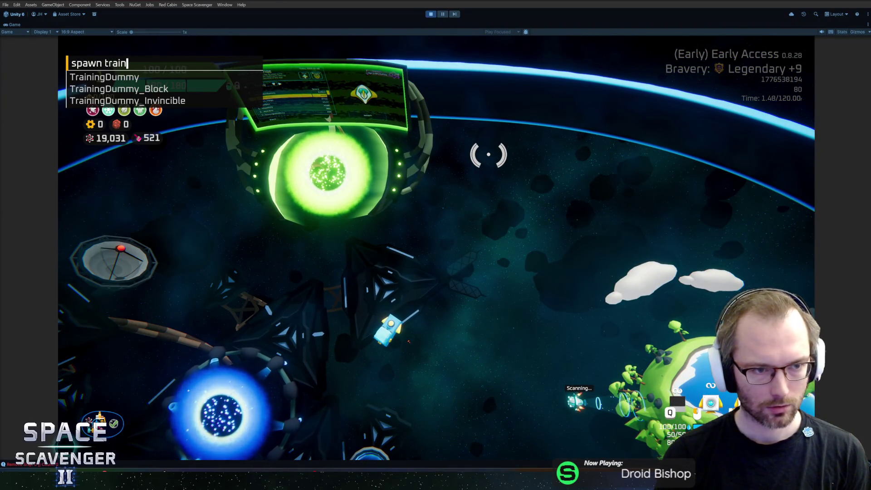
text(spawn Grub 3)
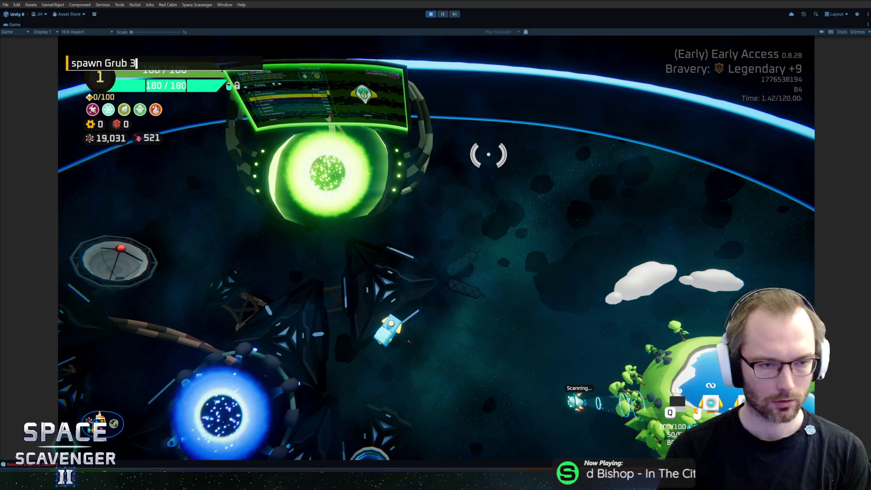
- Spawn Grub enemies around the ship, fly among them, then pause the game
key(Return)
key(s)
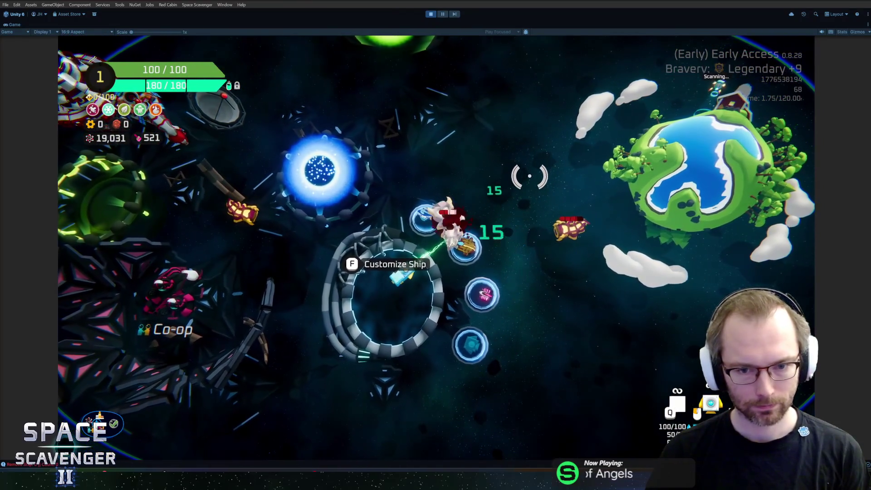
key(w)
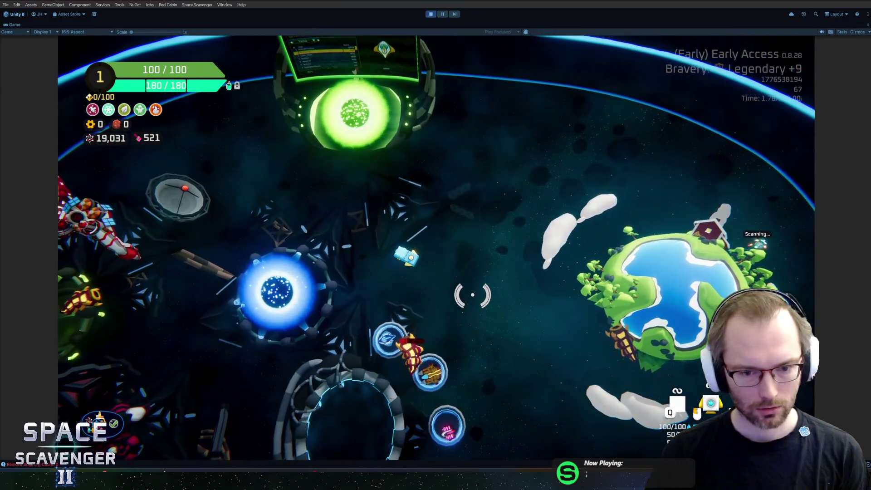
key(s)
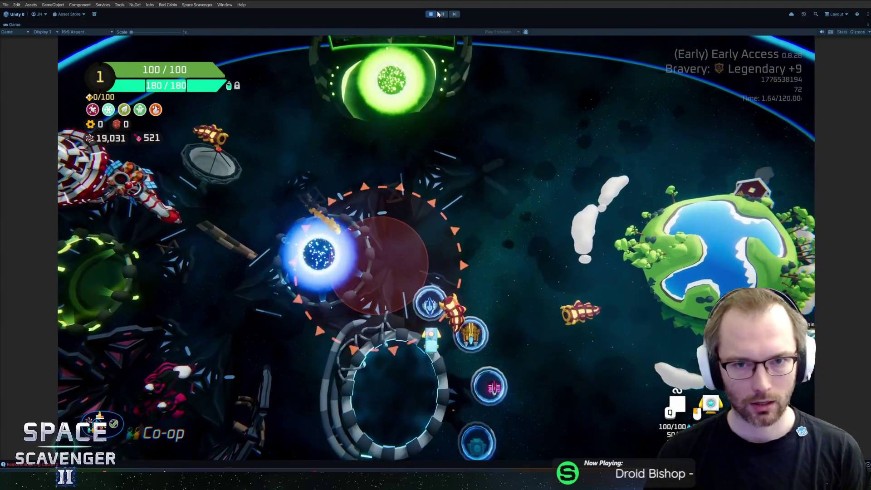
click(442, 14)
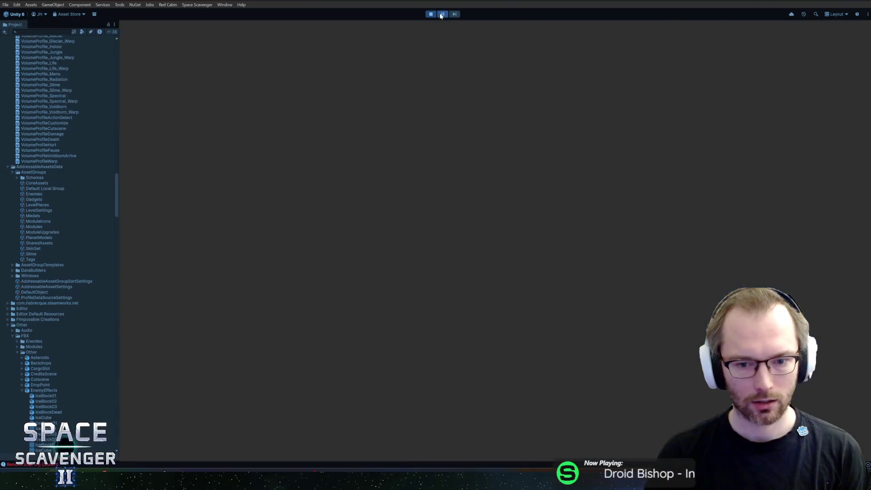
- In Scene view, select a Grub(Clone) enemy and print its state history
click(131, 24)
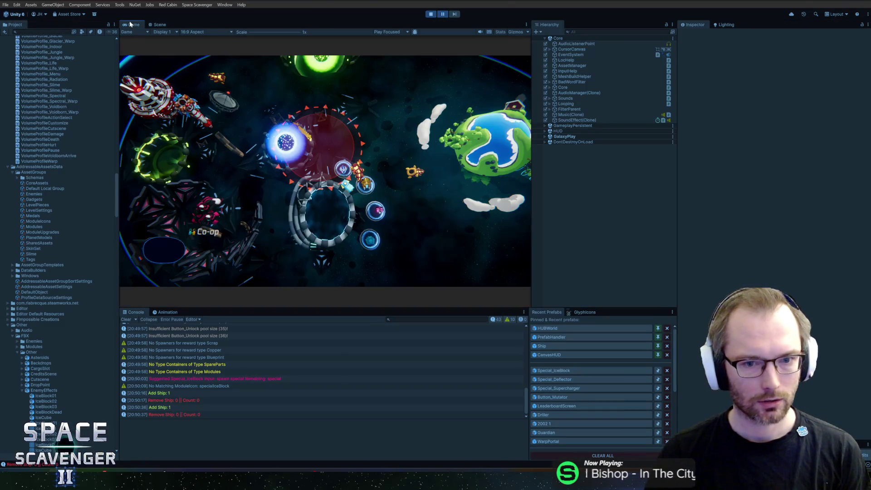
click(158, 25)
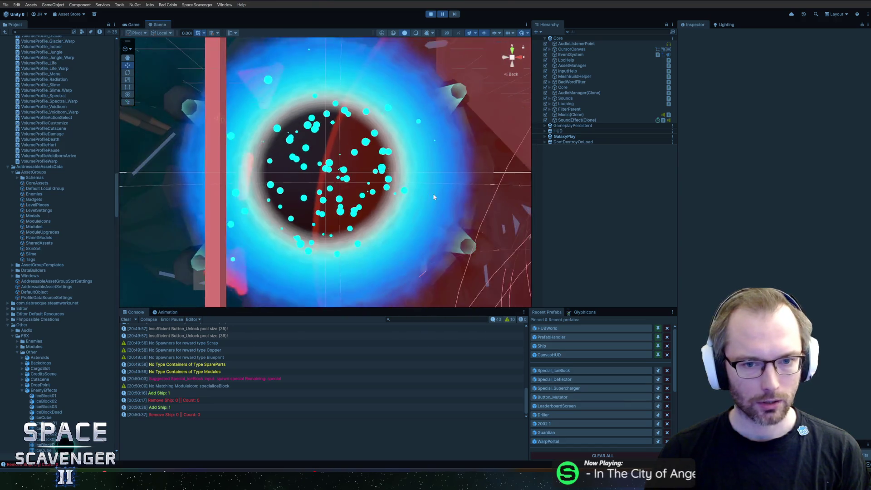
scroll(300, 128, down, 3)
scroll(301, 128, up, 5)
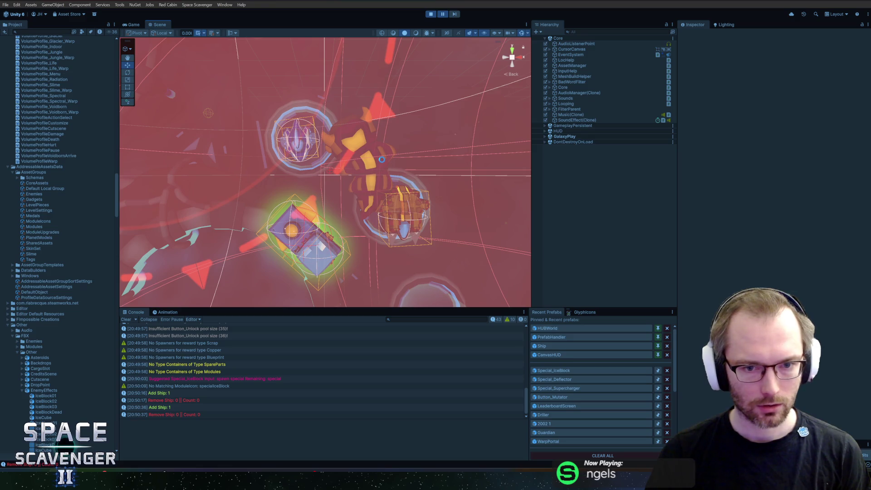
right_click(382, 162)
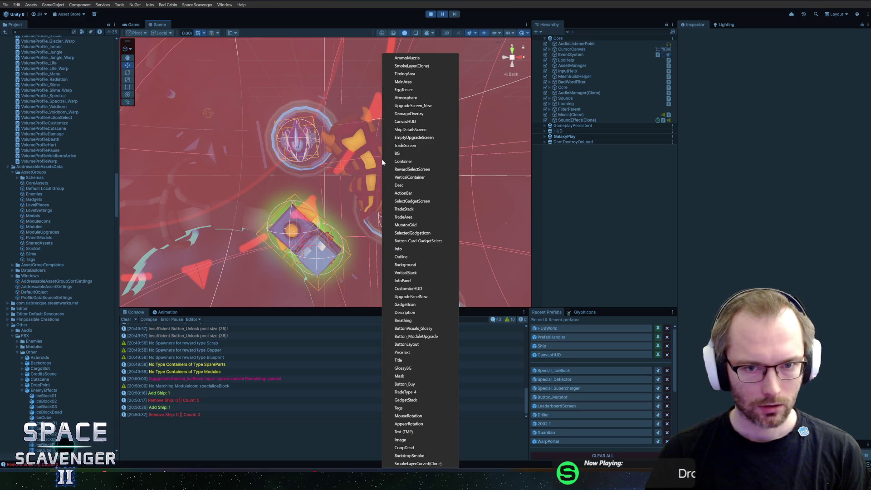
click(404, 89)
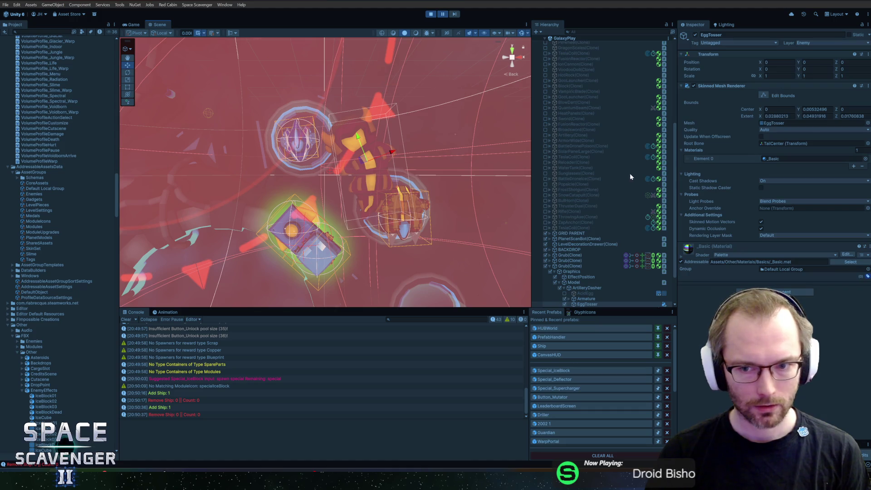
click(572, 266)
scroll(751, 249, down, 15)
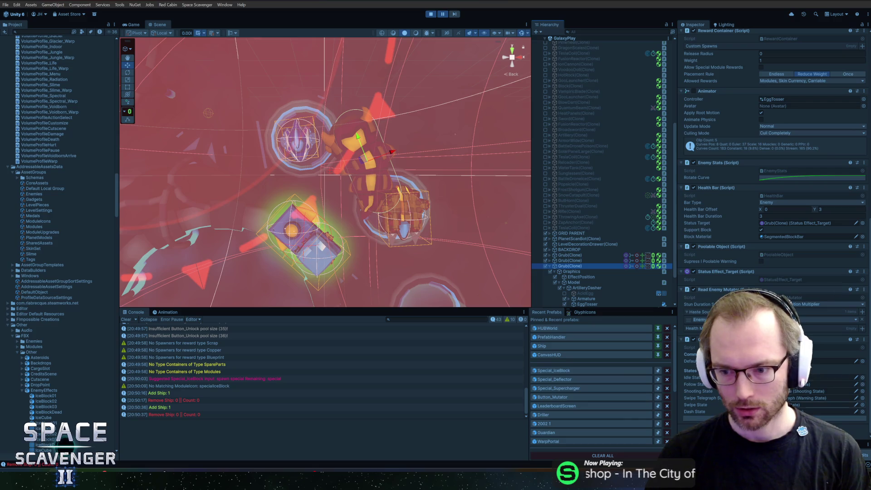
click(694, 418)
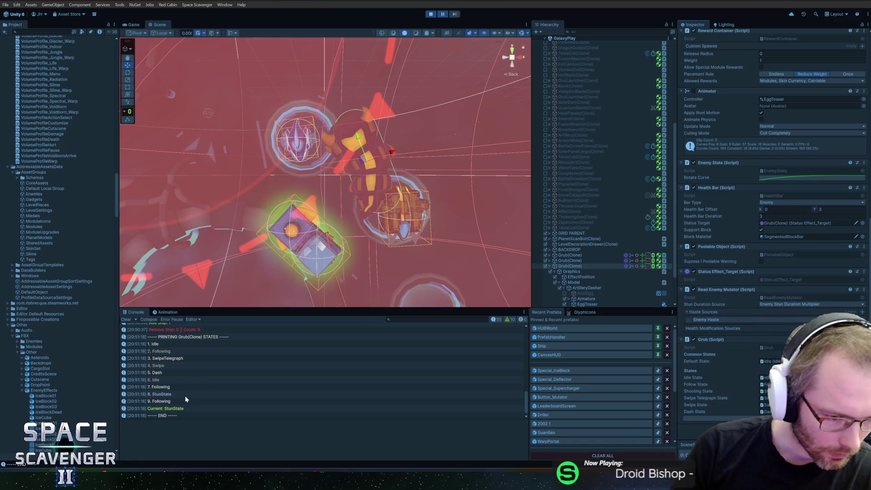
- Inspect the Console's state entries ending in StunState, then resume the game
click(167, 387)
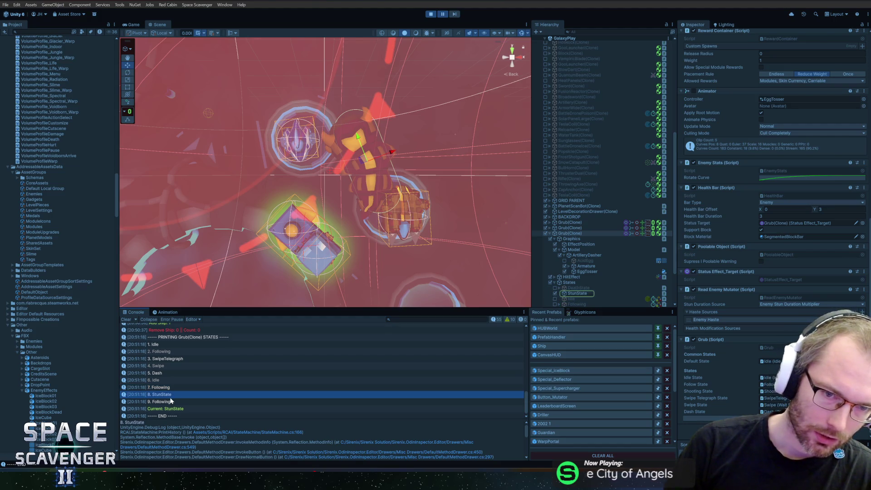
click(170, 402)
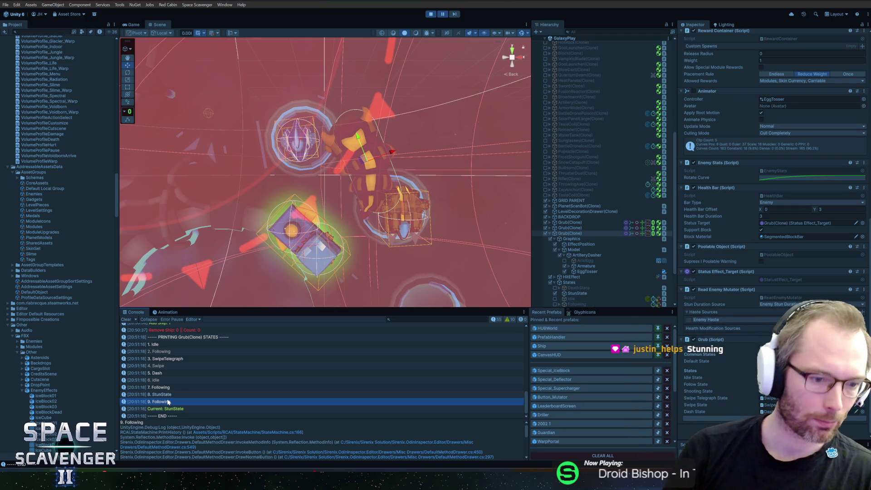
click(162, 409)
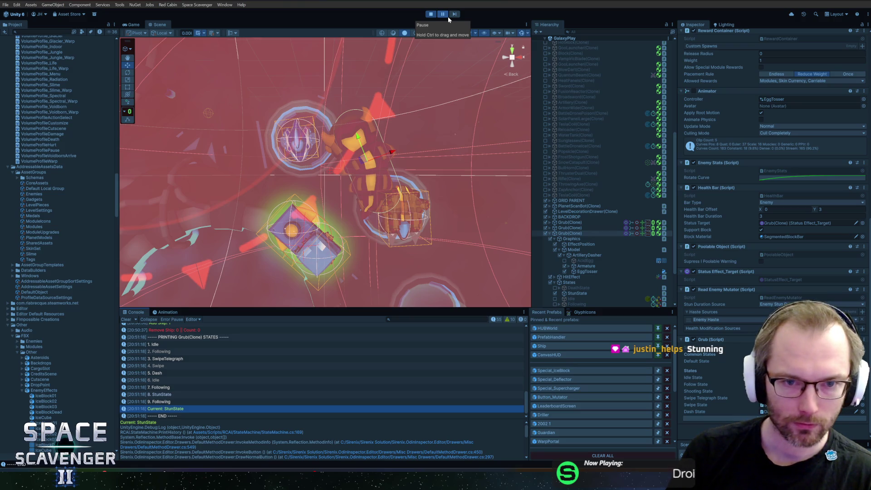
click(447, 16)
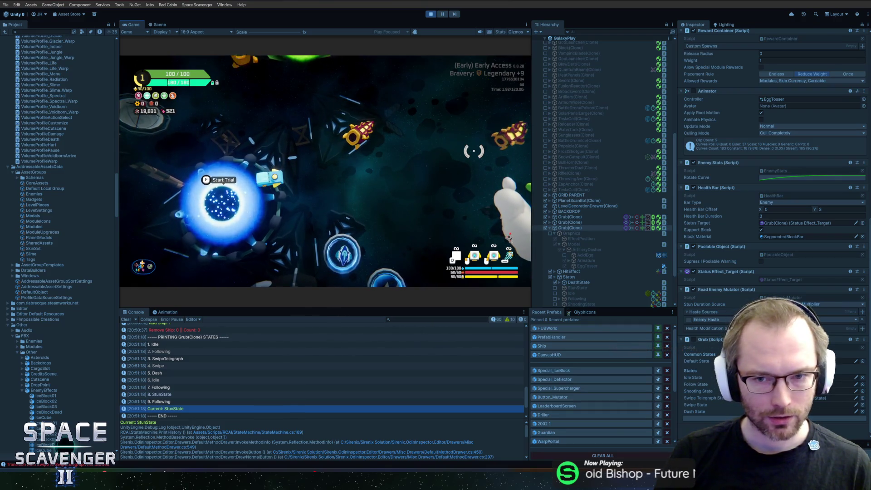
- Start the trial at the portal, play through it, then exit Play mode
key(f)
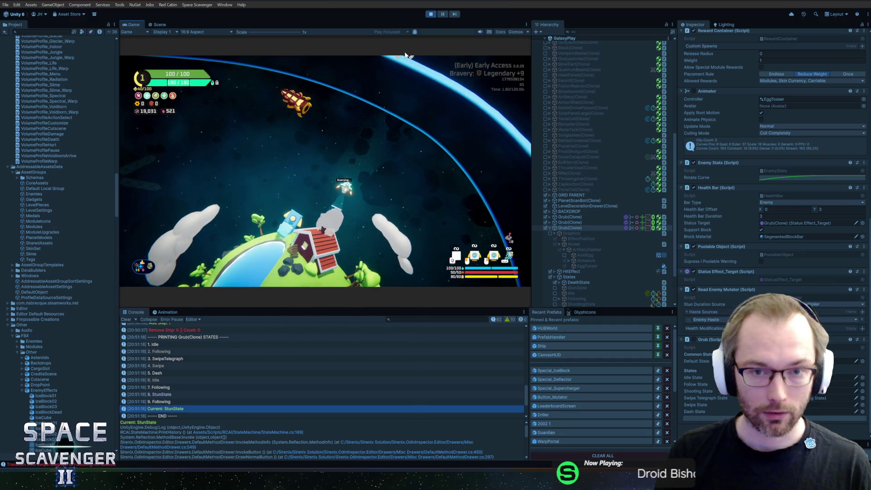
key(ctrl+p)
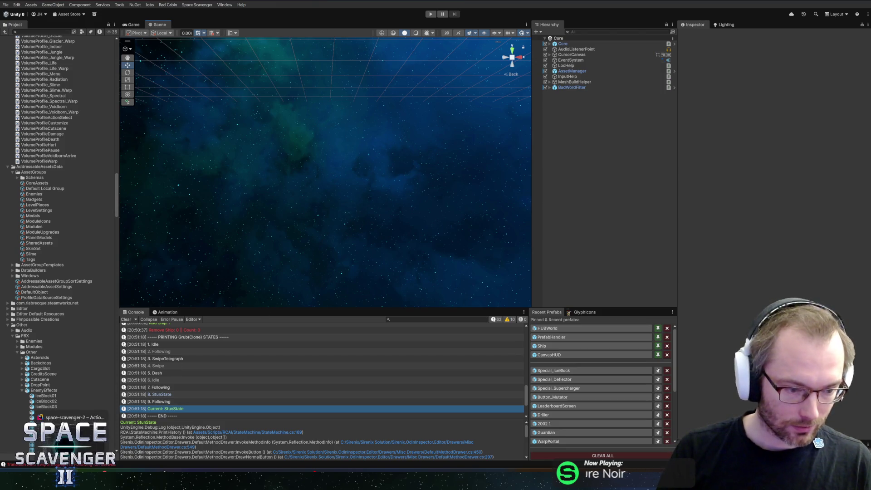
- Switch from Unity to Rider showing ActionListener_InstantDamage.cs
key(alt+Tab)
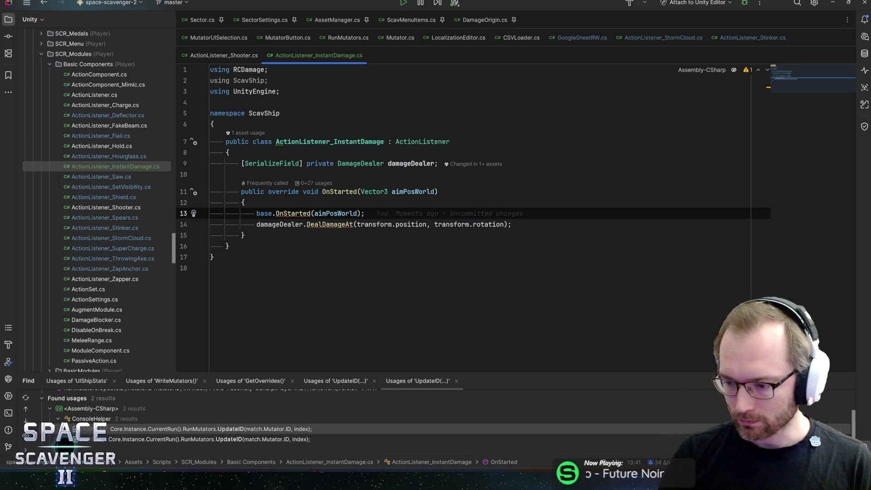
- Check the damageDealer.DealDamageAt call on line 14, then switch to the HacknPlan board
click(303, 224)
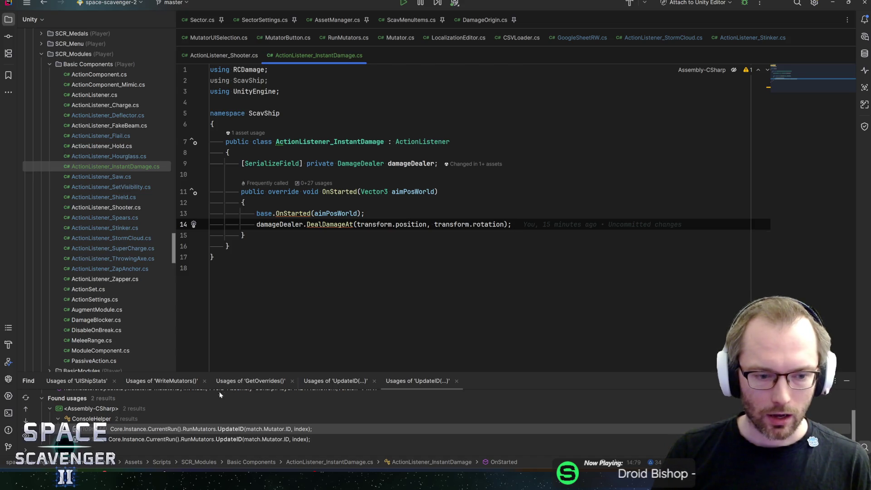
mouse_move(162, 485)
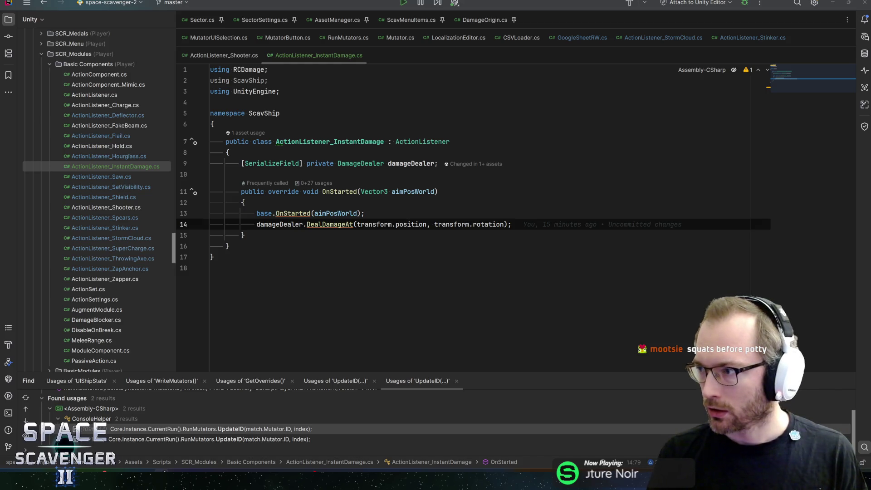
key(alt+Tab)
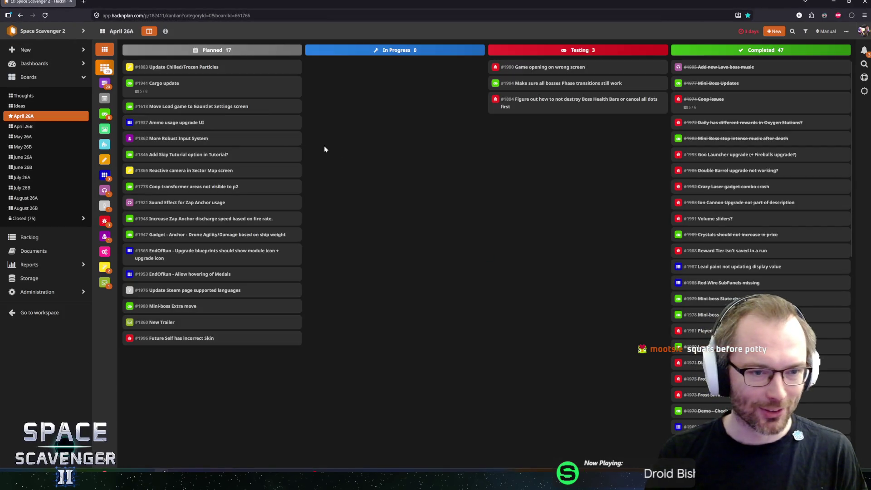
- Create 'Stun stacking bug' (Bug) and 'Add new Ice Block Special' tasks, moving both to In Progress
double_click(366, 246)
text(Stun stacking bug)
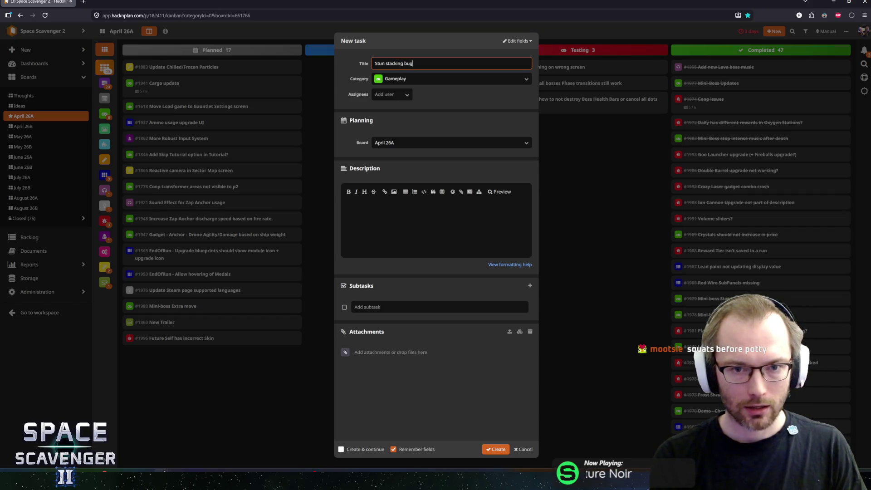
key(Tab)
text(bu)
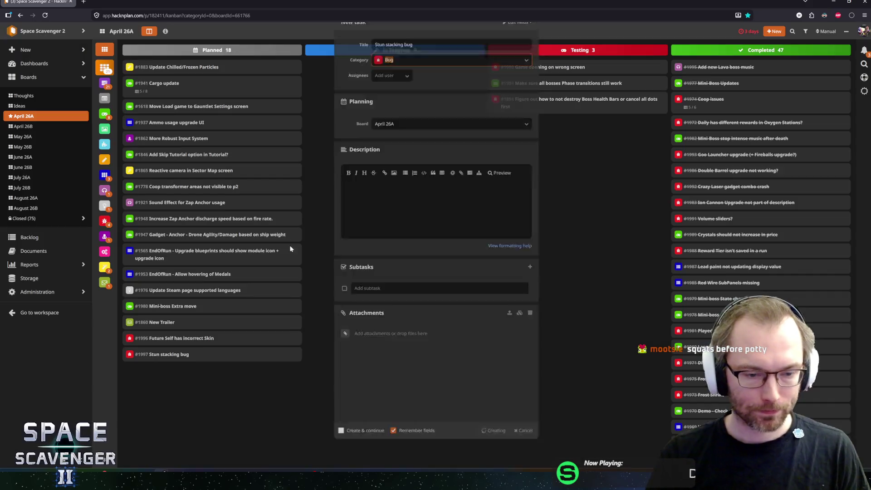
text(nAdd nmew)
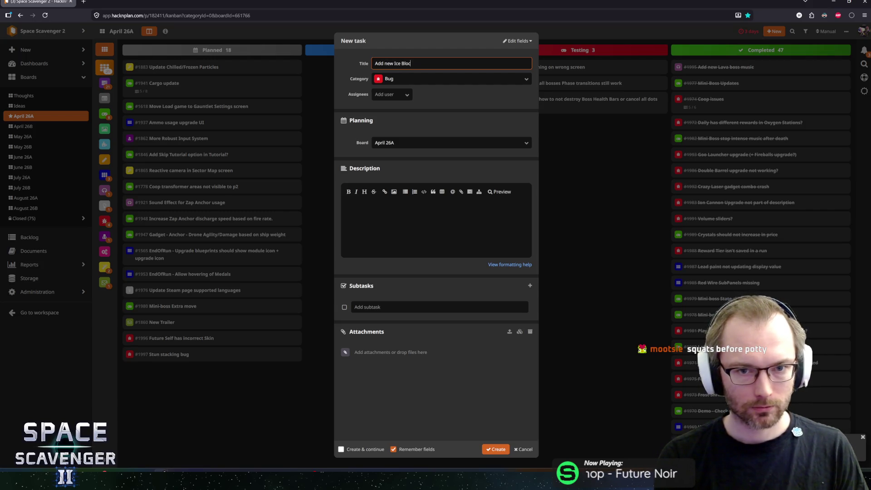
key(Tab)
key(Return)
key(Return)
drag(136, 371, 385, 190)
mouse_move(176, 354)
mouse_down()
mouse_move(276, 285)
mouse_move(378, 150)
mouse_up()
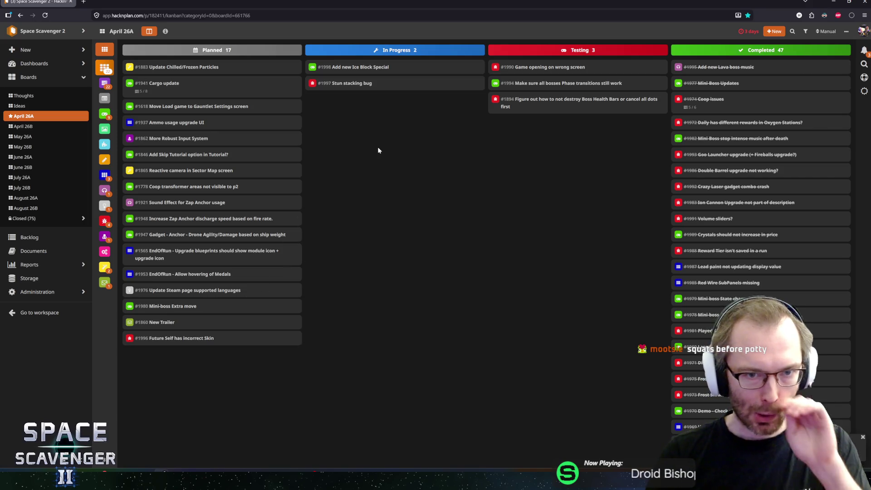